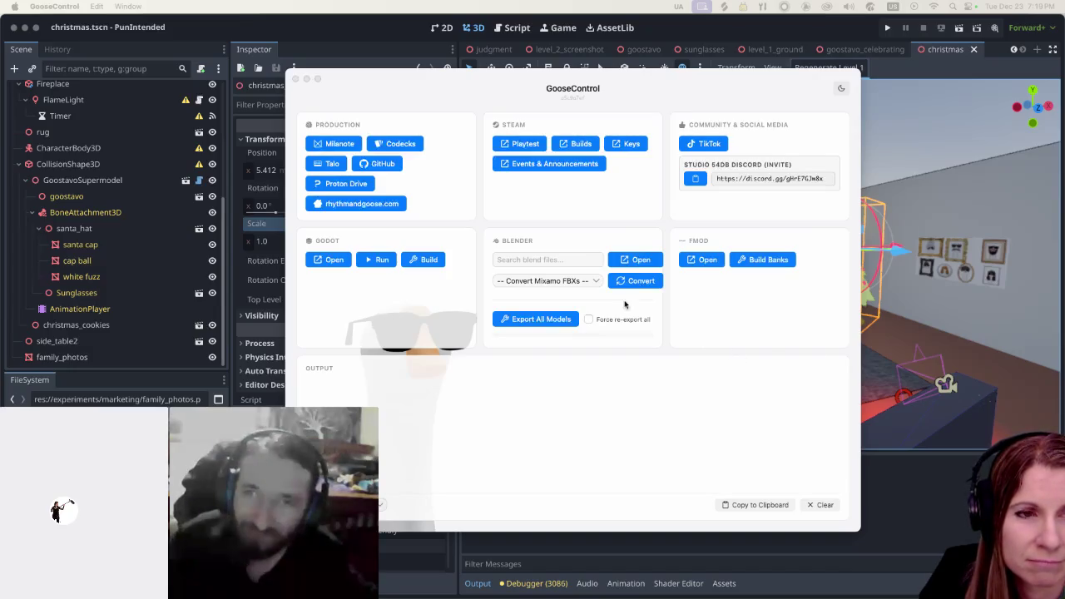
From GooseControl's blend-file list, open christmas/christmas_cookies in Blender
click(561, 258)
click(545, 259)
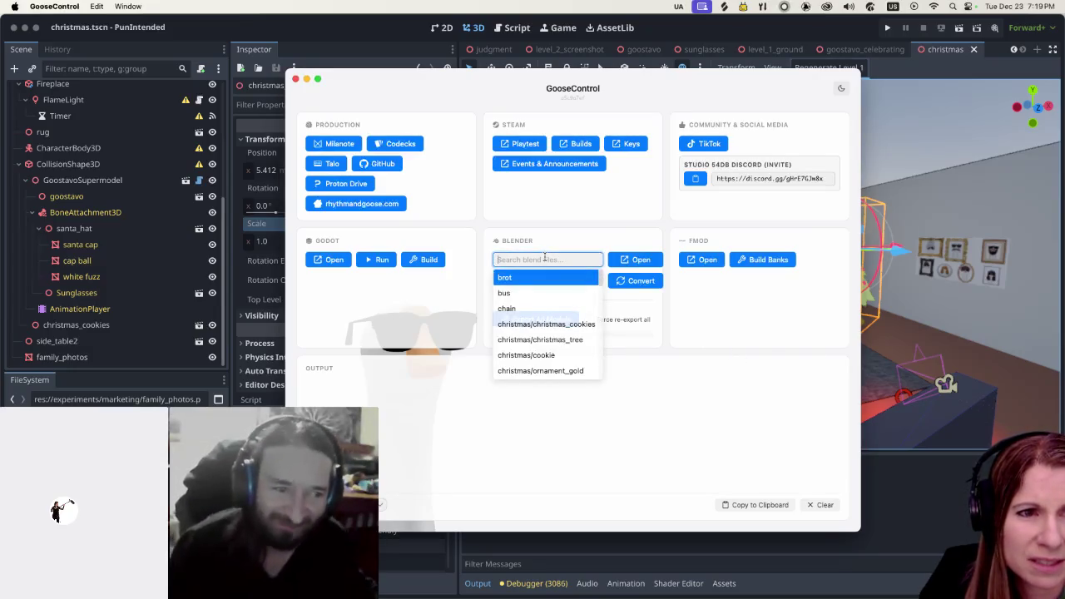
scroll(557, 316, down, 5)
scroll(562, 321, up, 5)
click(546, 323)
click(639, 261)
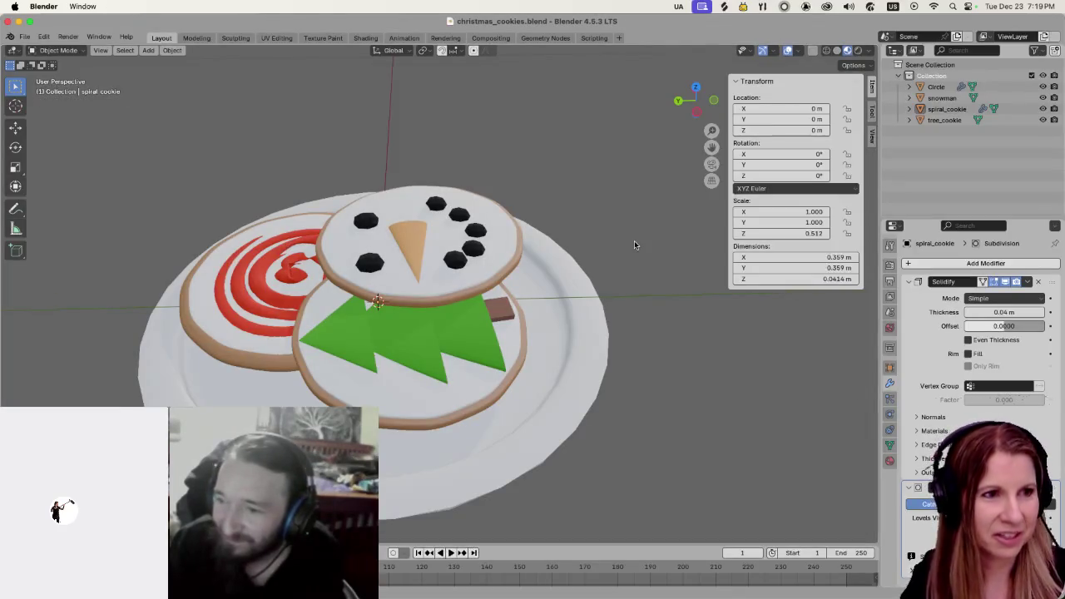
Add a Cube mesh to the cookie scene from the Shift+A Mesh menu
scroll(582, 317, down, 5)
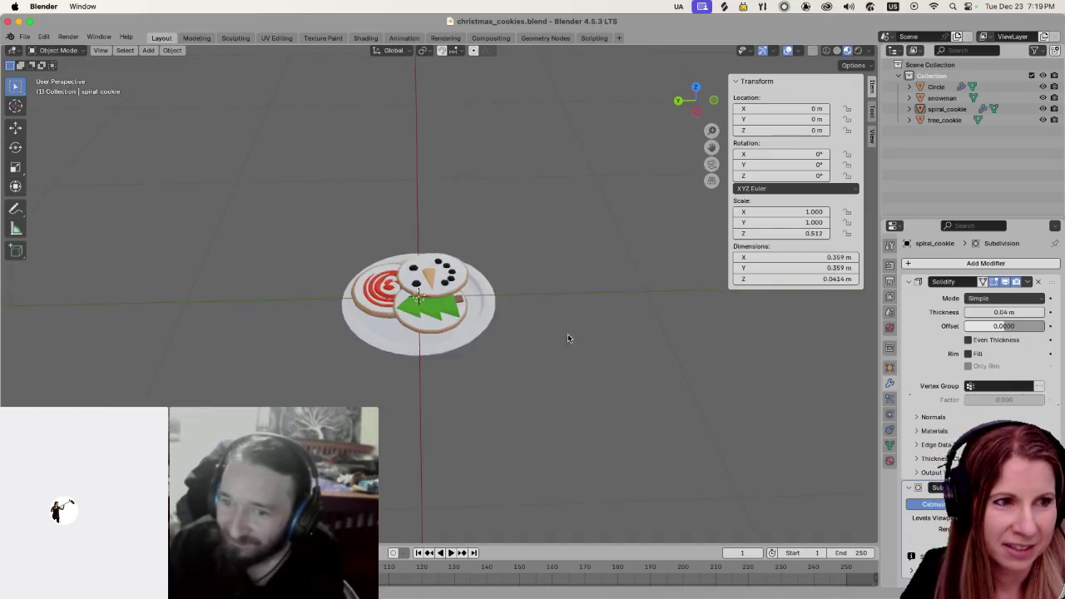
scroll(466, 320, up, 10)
scroll(153, 309, down, 5)
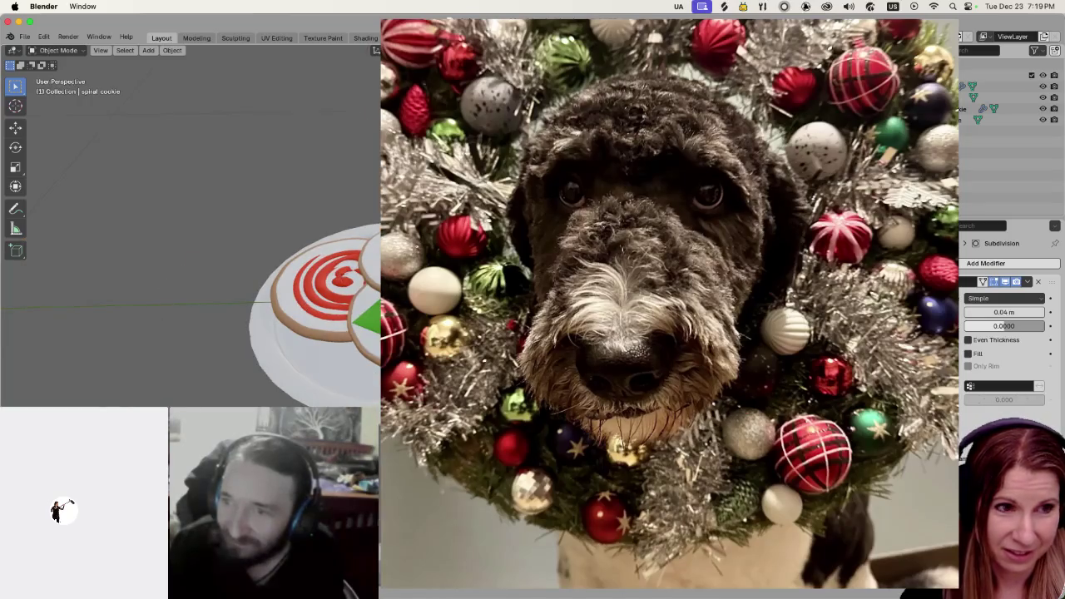
scroll(189, 229, up, 5)
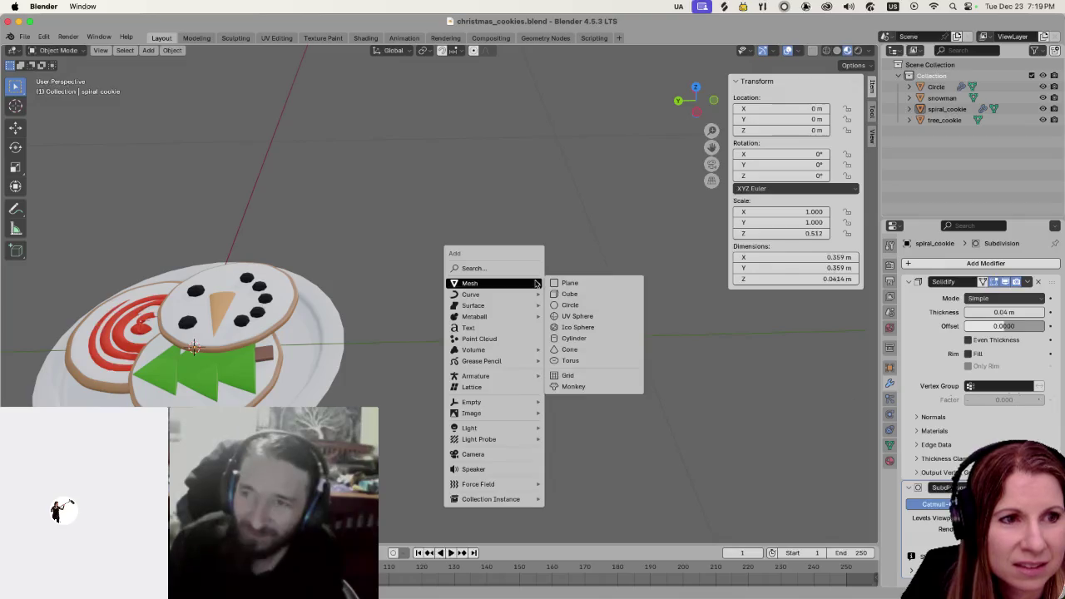
click(569, 294)
Frame the new cube, try moving it along X, then reset its location to zero
key(KP_Decimal)
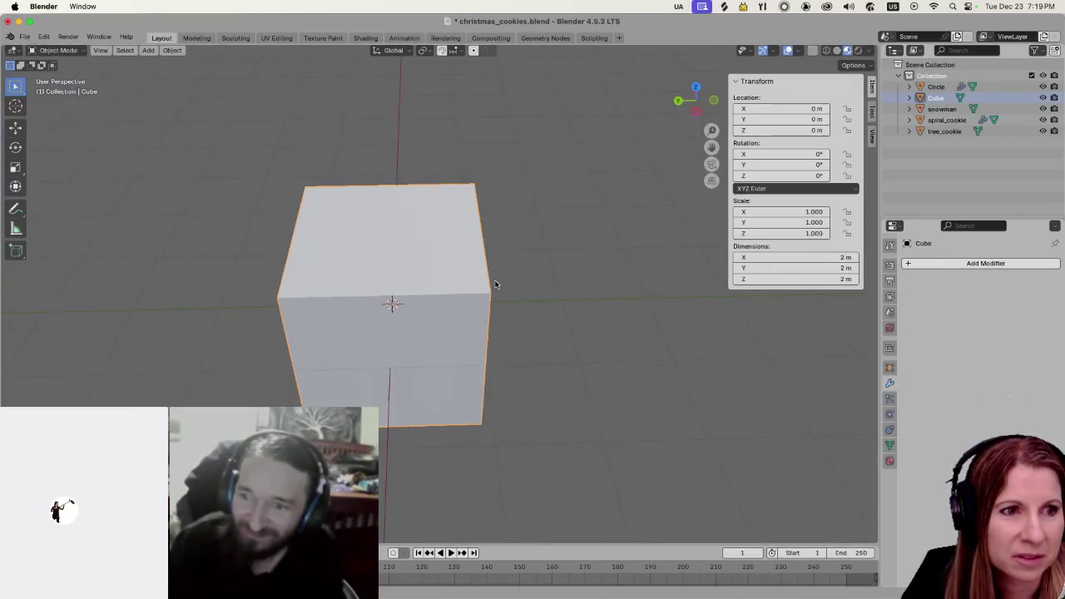
scroll(495, 284, down, 2)
key(g)
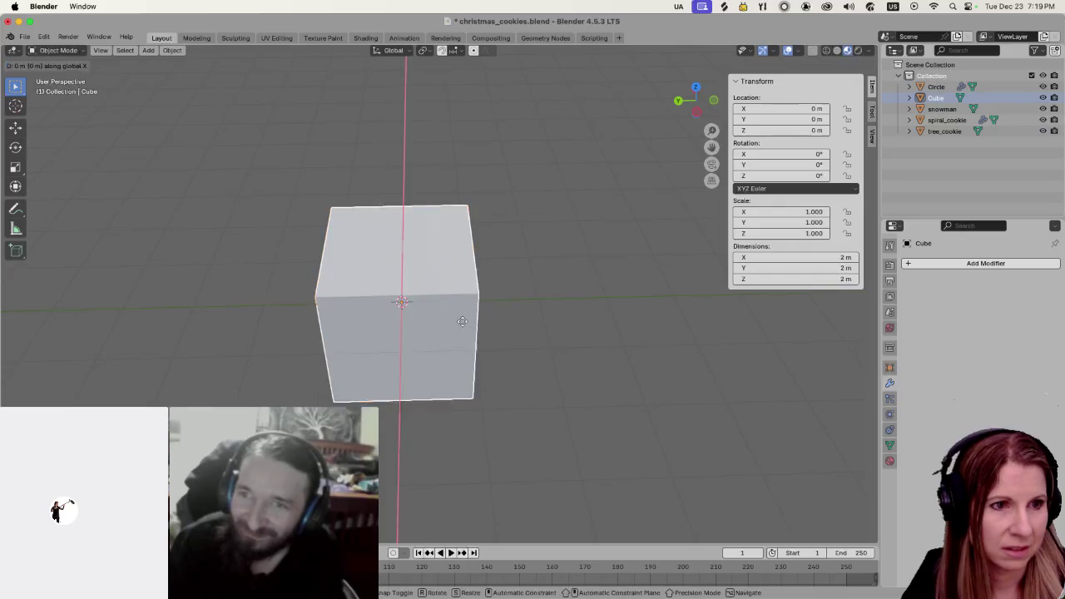
key(x)
click(466, 304)
key(g)
key(x)
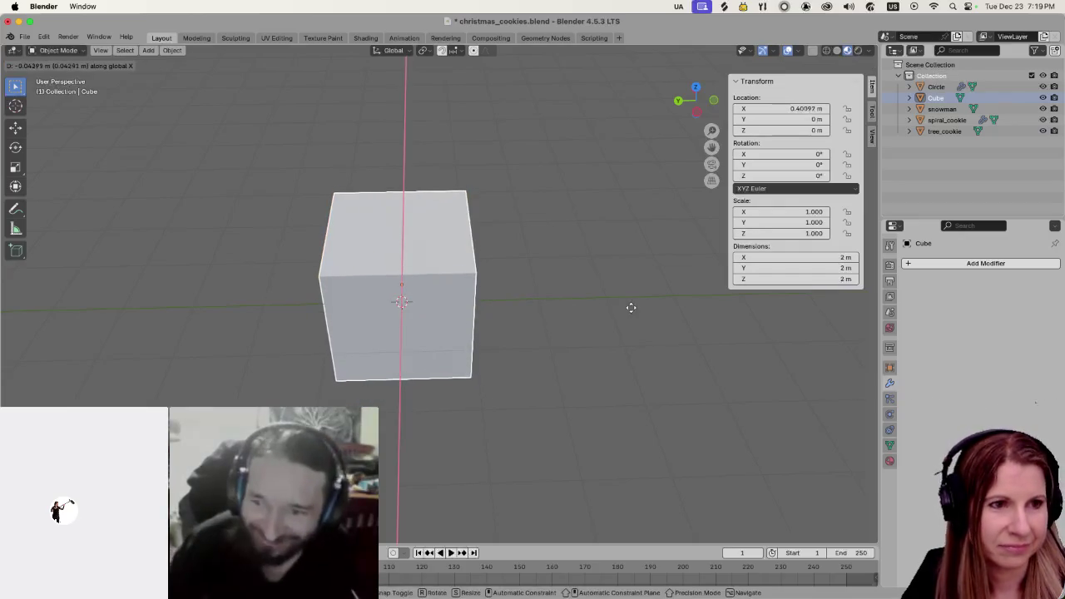
click(409, 364)
key(alt+g)
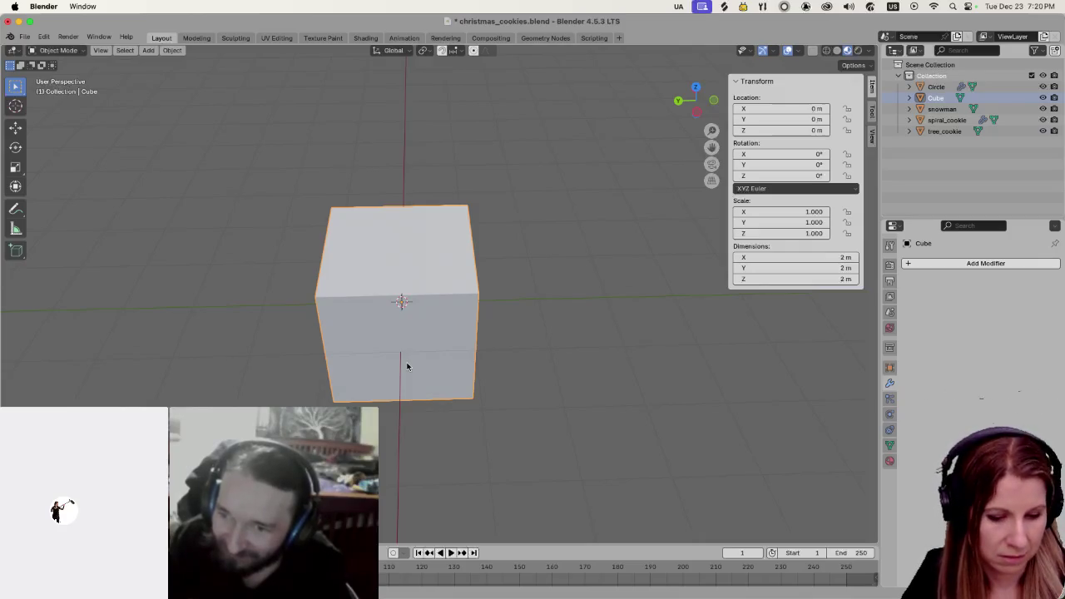
Move the cube along Y to -2.3728 m, clear of the cookie plate
key(g)
key(y)
click(569, 373)
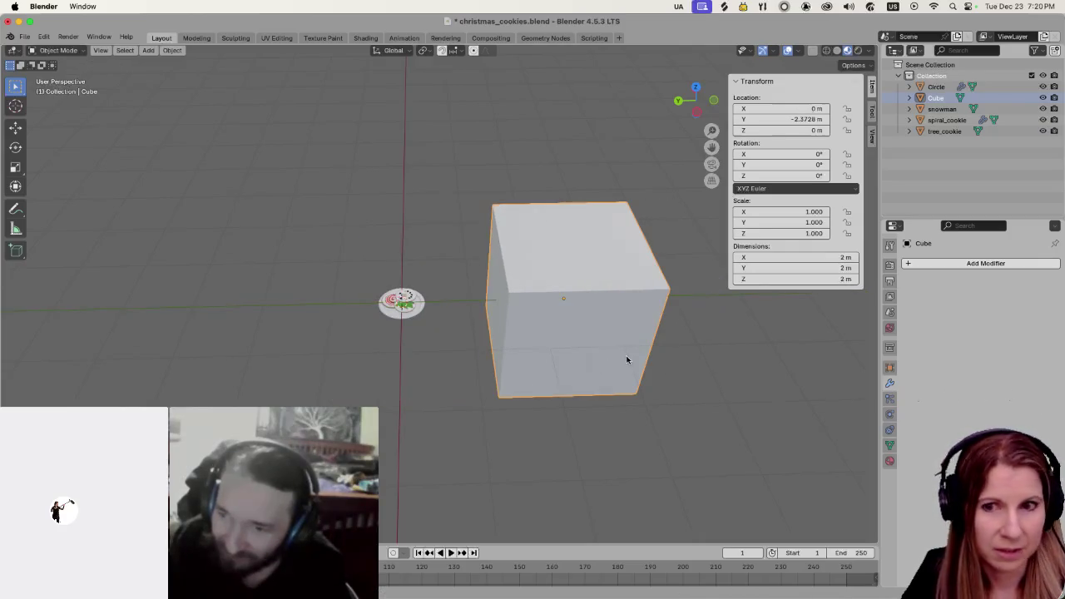
scroll(612, 357, left, 3)
scroll(628, 316, left, 5)
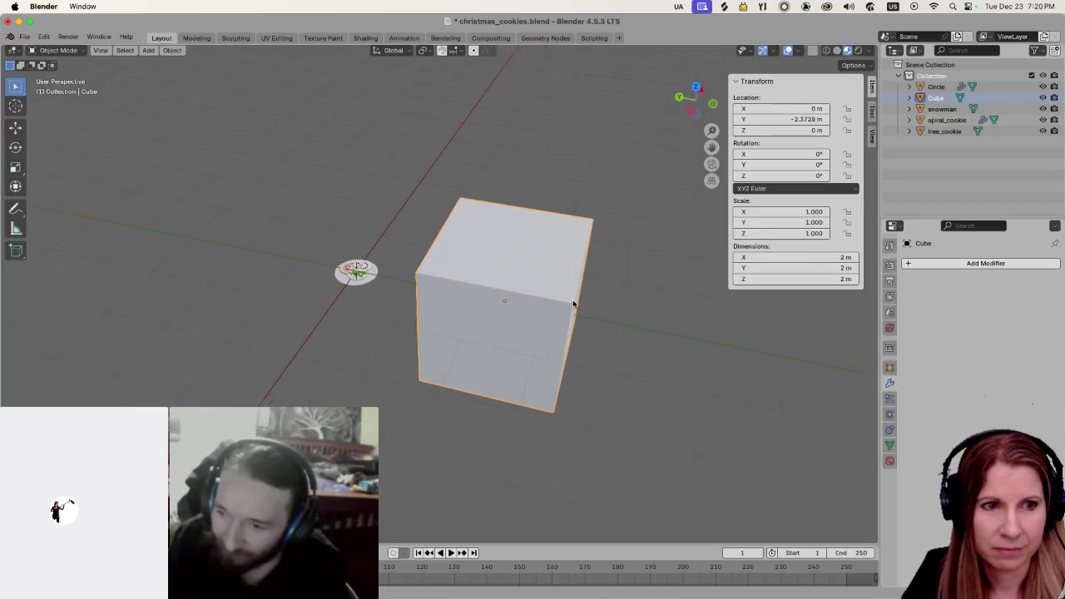
scroll(578, 349, up, 5)
scroll(577, 349, down, 5)
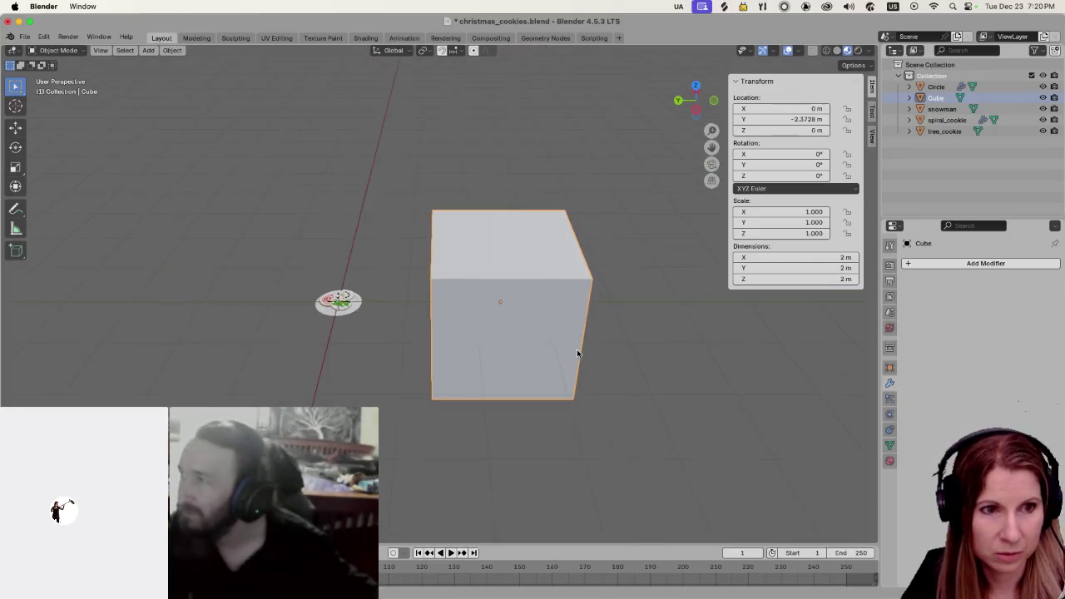
key(Tab)
Merge all of the cube's vertices into a single vertex at center
key(x)
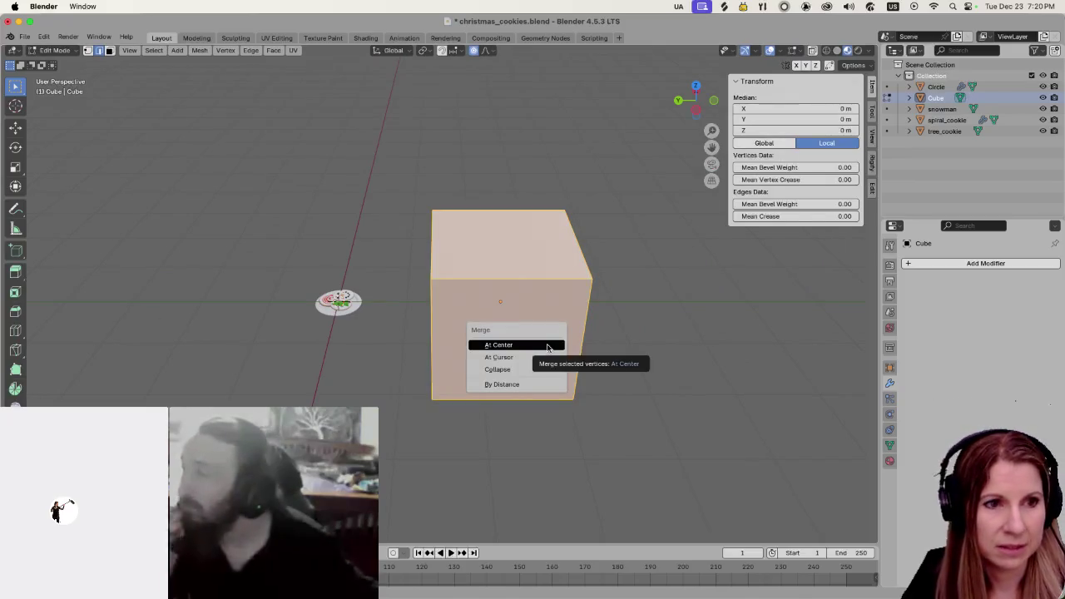
click(547, 344)
scroll(547, 344, left, 5)
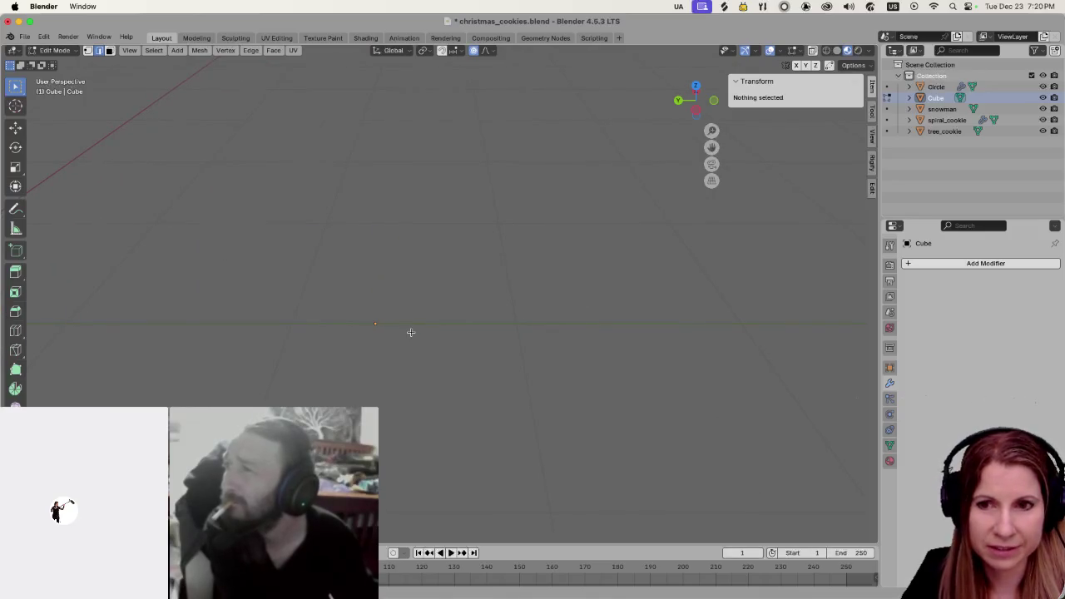
Add a Screw modifier (360° around Z, 16 steps) and return to Object Mode
click(924, 263)
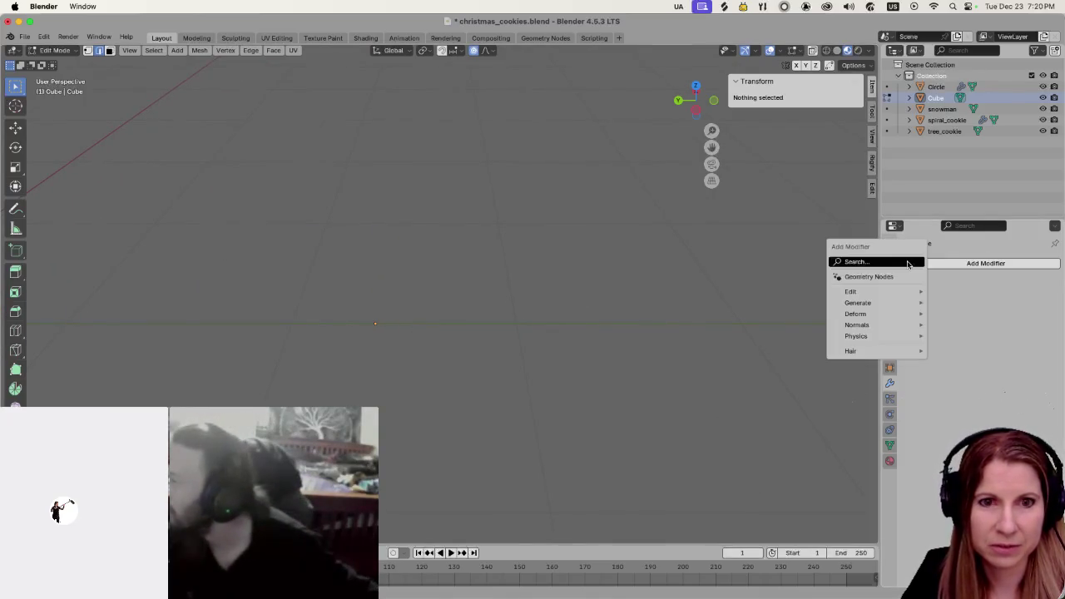
mouse_move(882, 306)
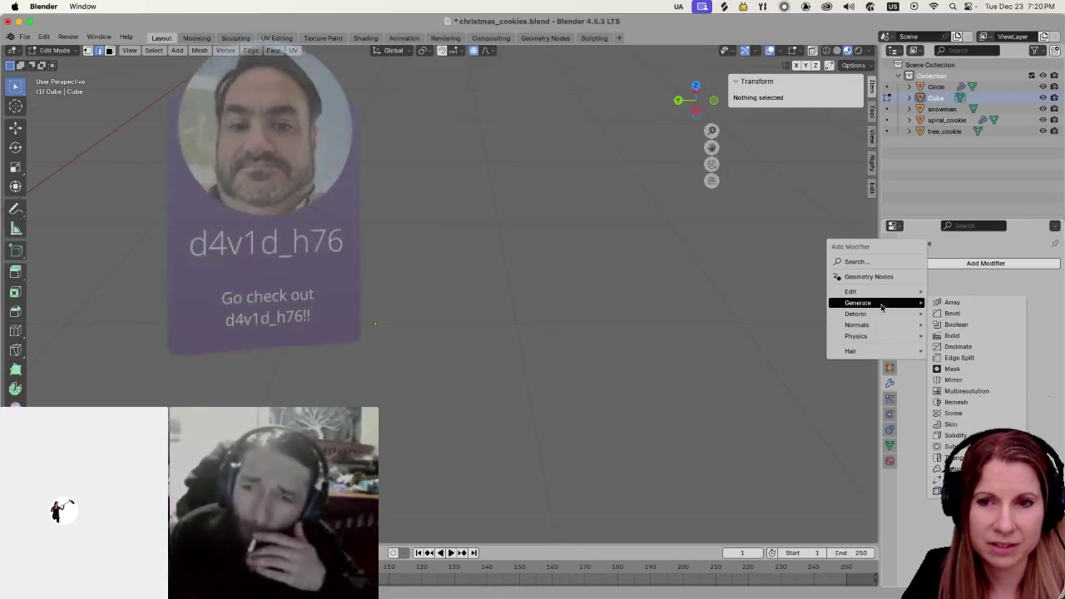
click(970, 414)
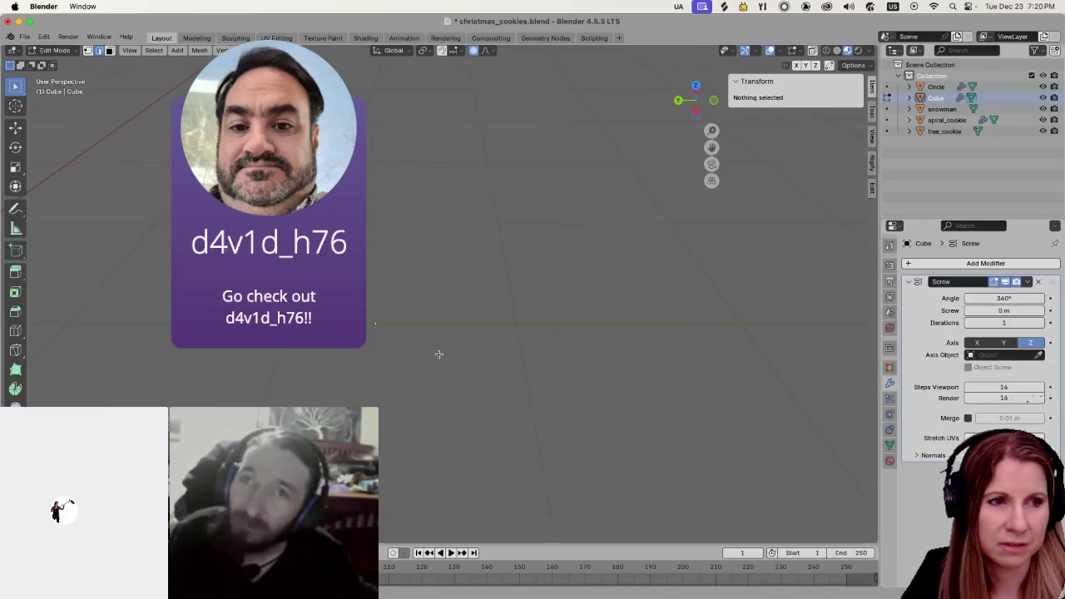
key(Tab)
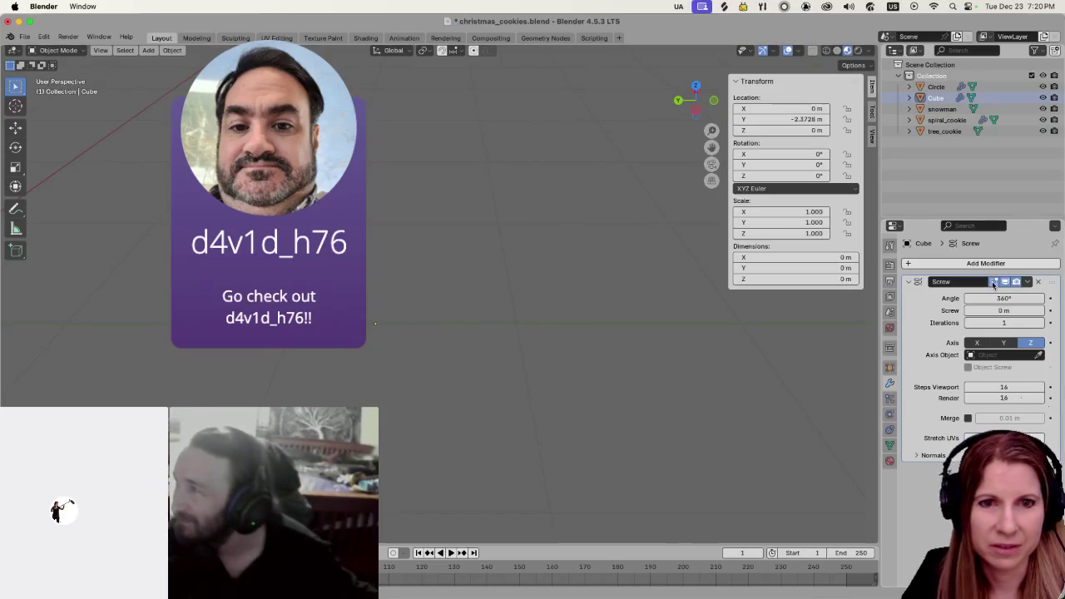
scroll(445, 350, left, 3)
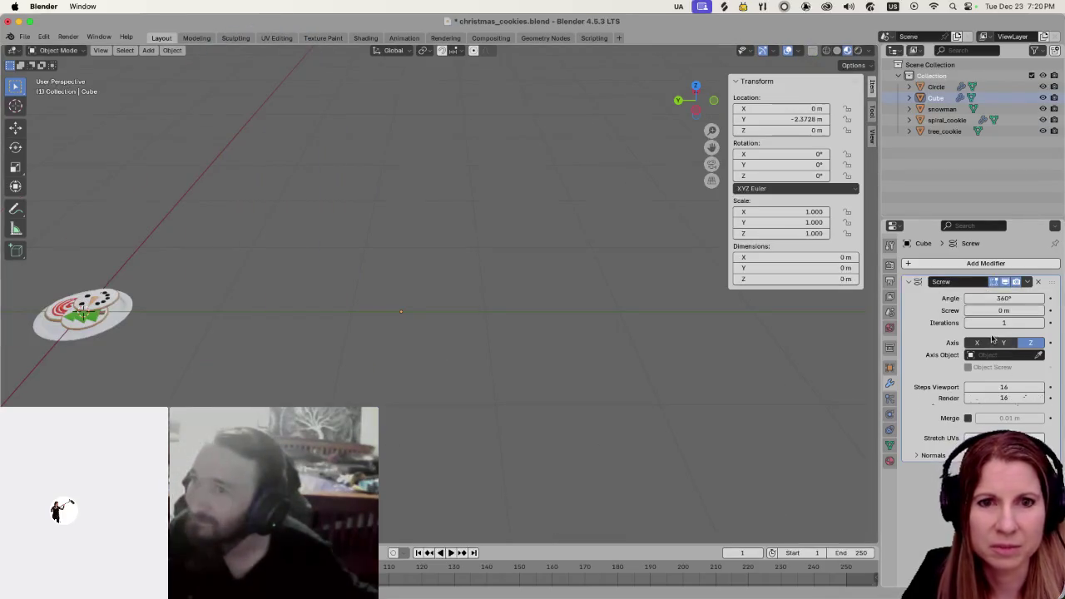
Give the Screw modifier a vertical rise per turn and inspect the vertex in Edit Mode
mouse_move(1004, 310)
mouse_down()
mouse_move(1027, 311)
mouse_move(1011, 310)
mouse_up()
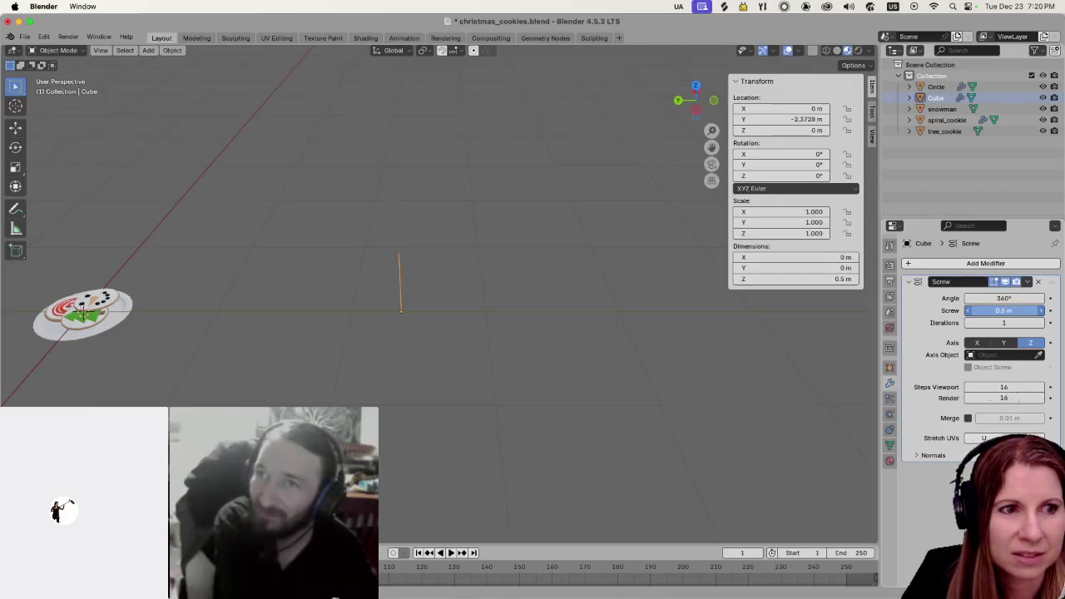
key(Tab)
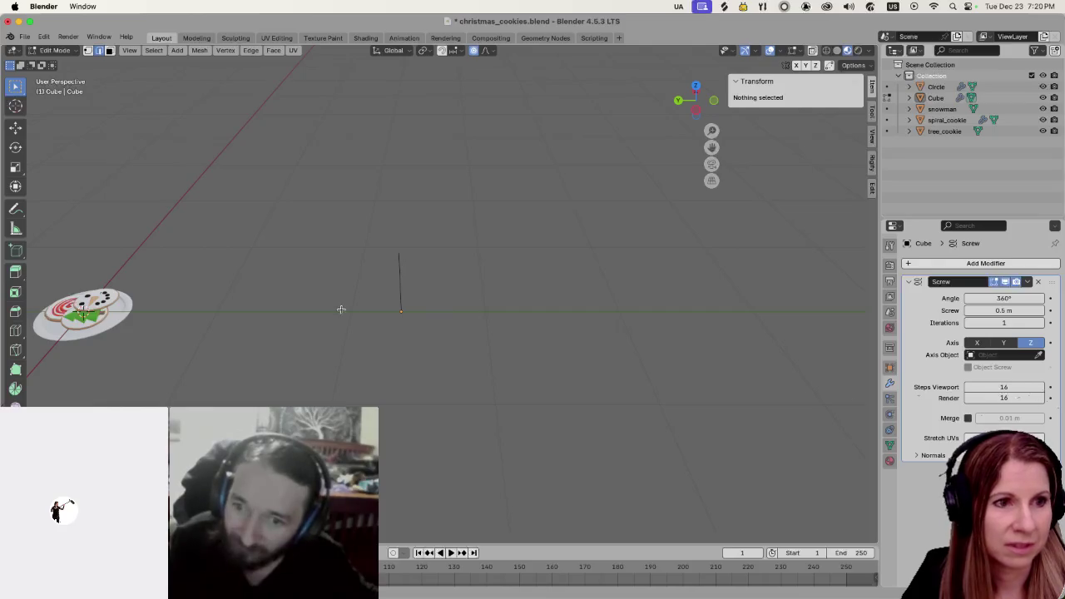
scroll(355, 352, up, 5)
key(Tab)
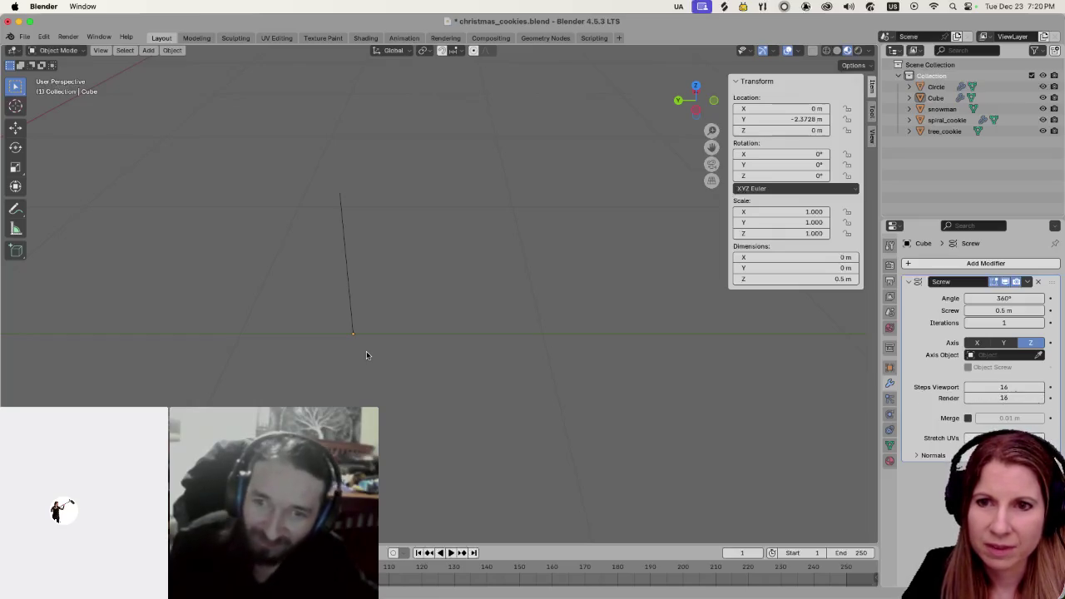
Orbit around the vertical line and select the line object
scroll(366, 349, down, 3)
mouse_move(376, 346)
mouse_down()
mouse_move(468, 350)
mouse_move(533, 332)
mouse_move(387, 348)
mouse_up()
click(387, 346)
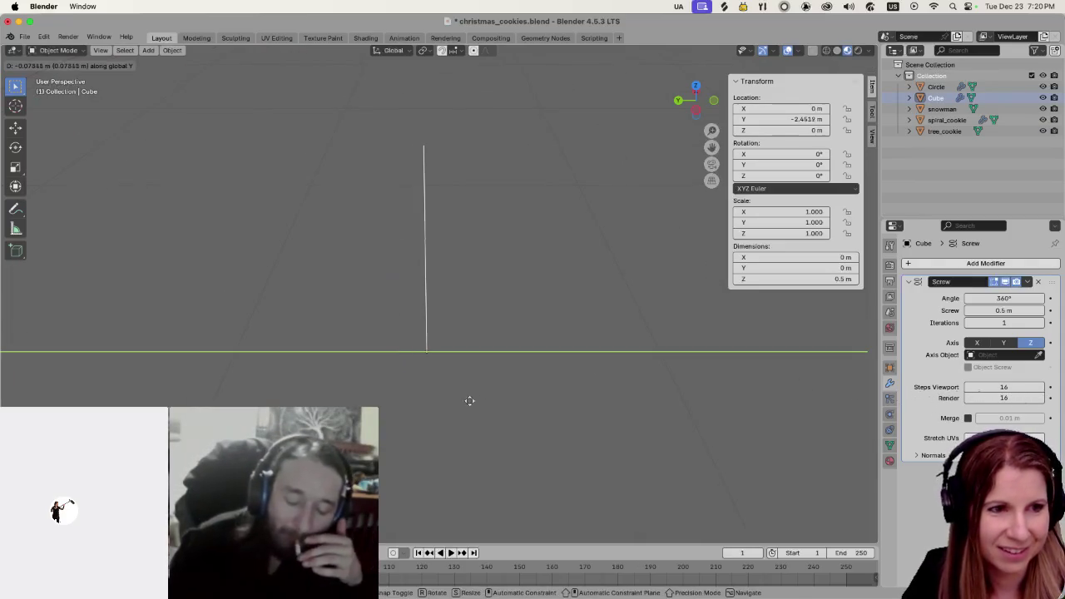
click(405, 391)
click(338, 385)
click(348, 353)
click(355, 369)
click(341, 348)
click(334, 369)
Move the line's base vertex along Y to -0.334 m, off the screw axis
key(Tab)
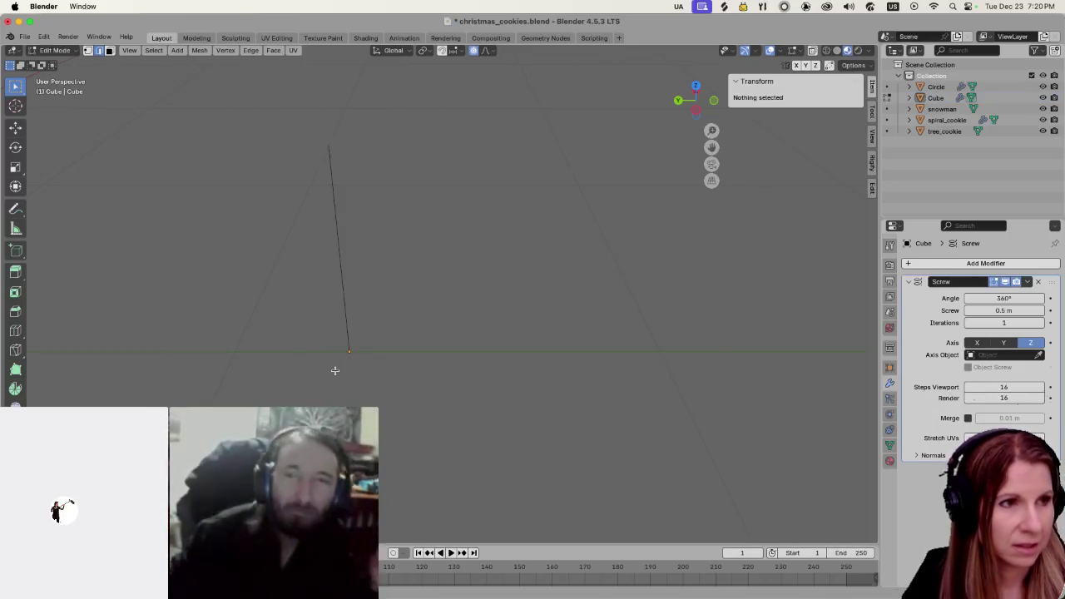
click(367, 356)
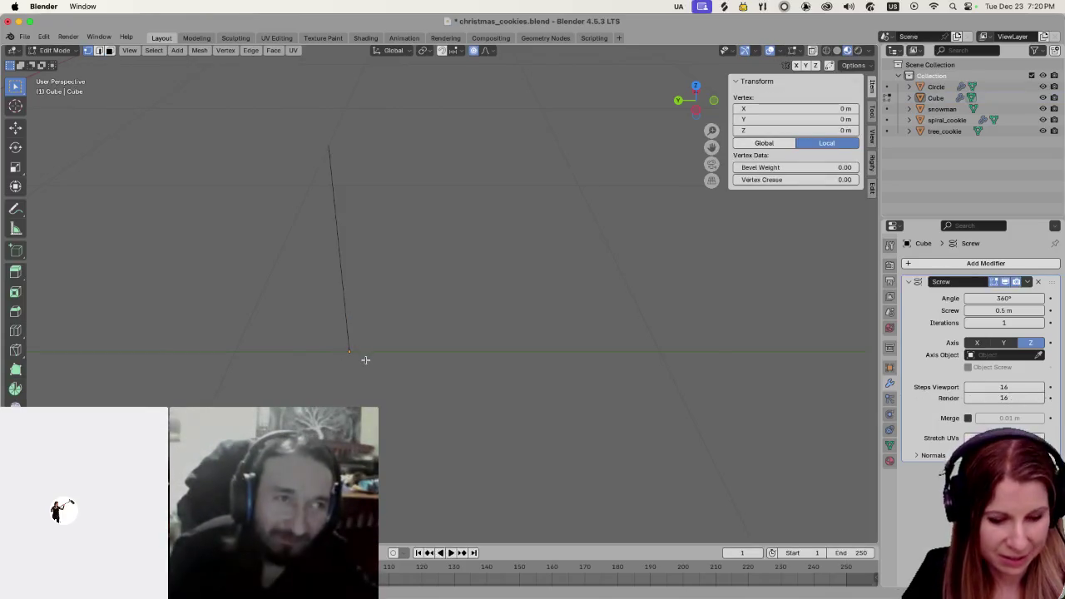
key(g)
key(y)
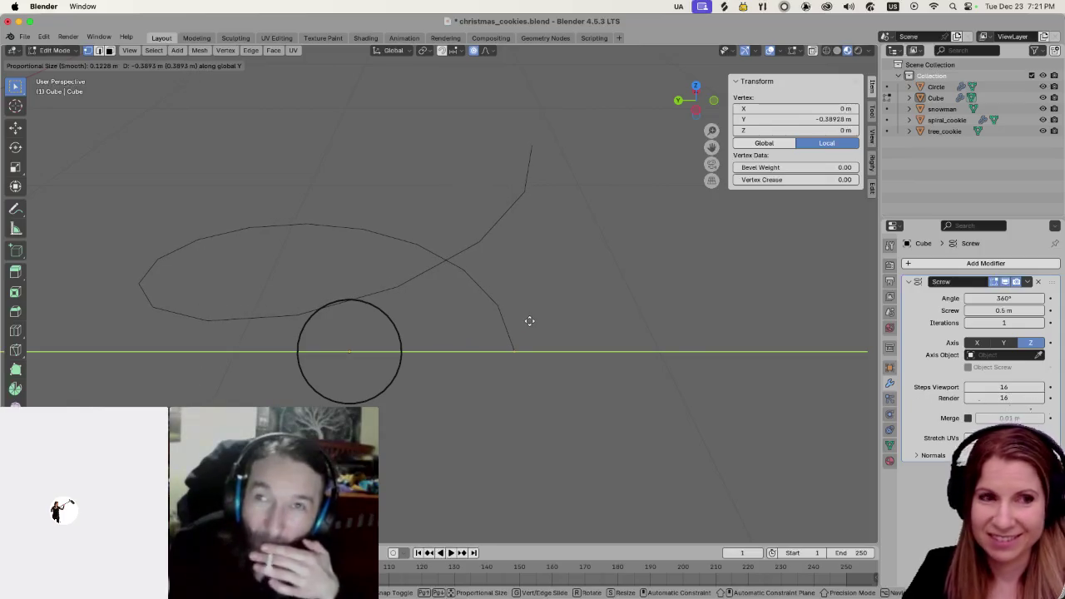
click(502, 318)
Set the Screw to 0.8 m per turn with 6 iterations, forming a six-turn helix
scroll(411, 341, down, 5)
scroll(424, 350, left, 5)
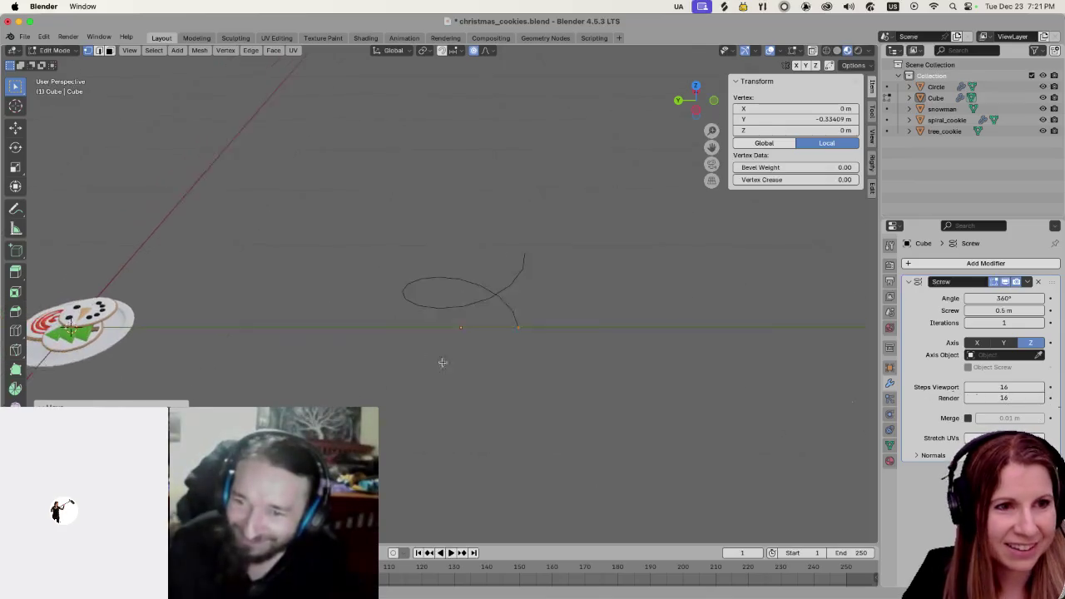
mouse_move(1003, 310)
mouse_down()
mouse_move(1031, 310)
mouse_move(1000, 310)
mouse_move(1031, 311)
mouse_move(1011, 323)
mouse_up()
scroll(687, 367, down, 3)
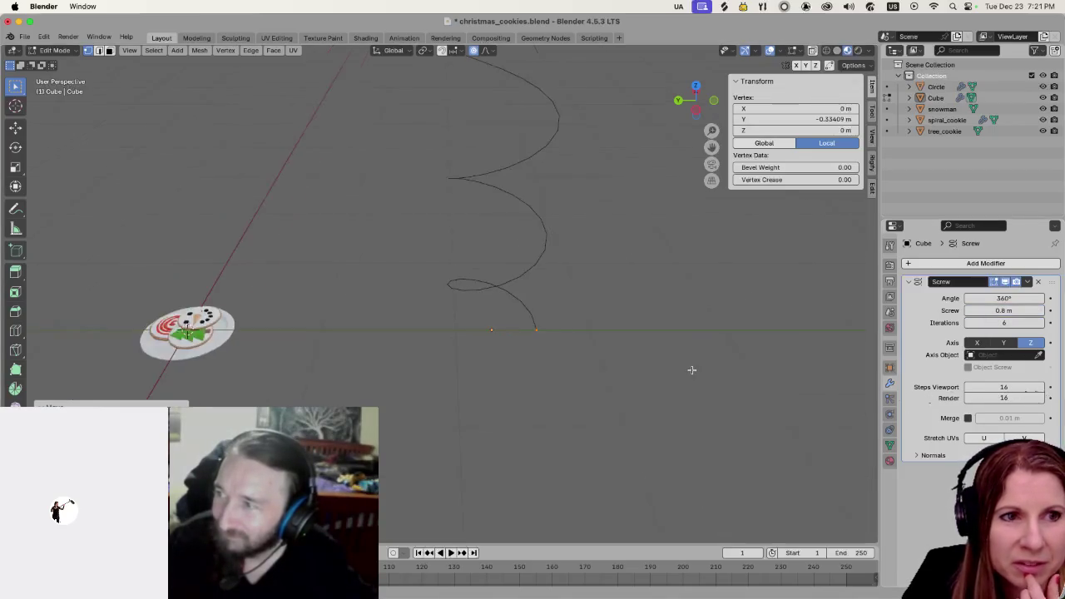
scroll(645, 378, down, 4)
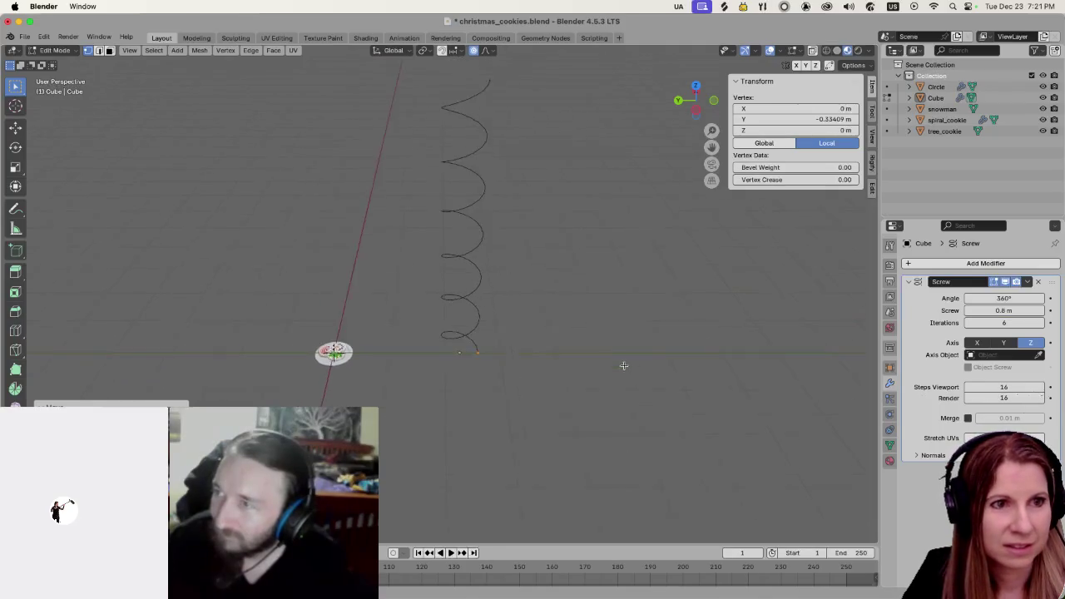
scroll(542, 350, up, 4)
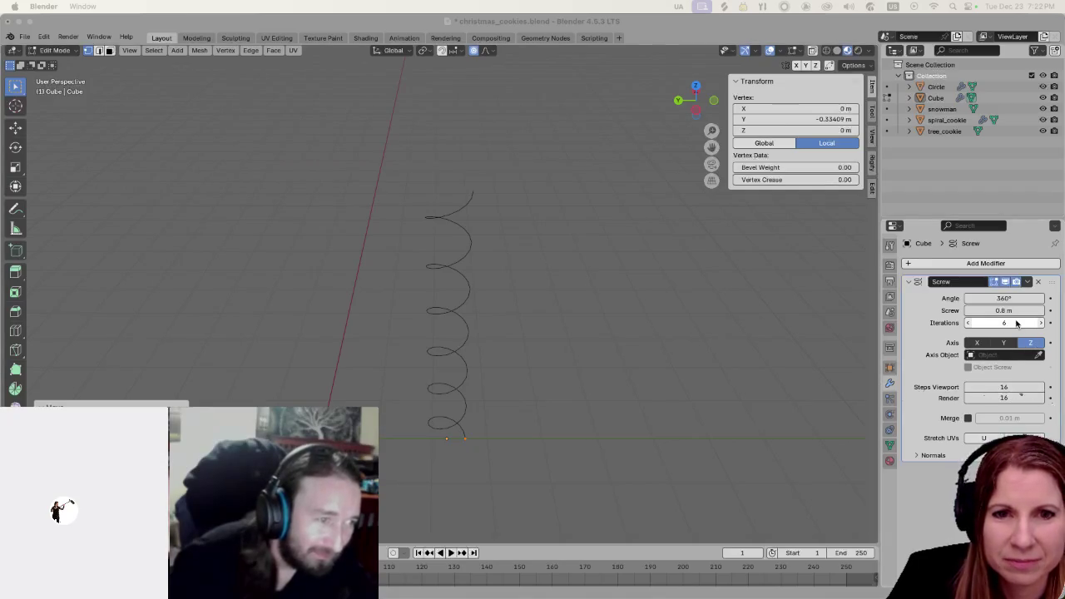
Drop the Screw iterations from 6 to 1, leaving one 0.8 m turn, and return to Object Mode
drag(999, 323, 957, 323)
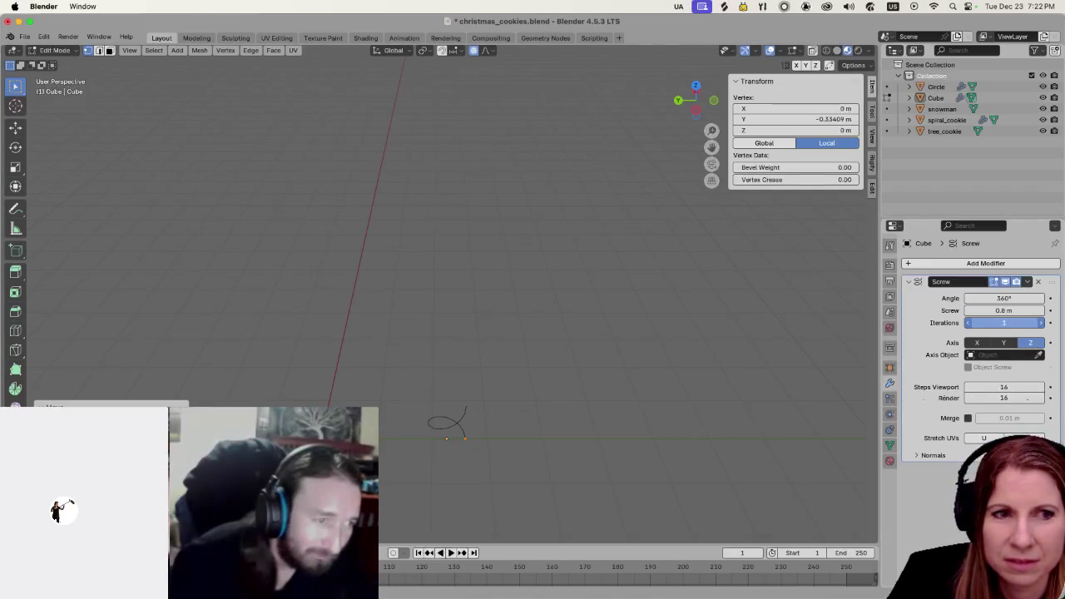
scroll(446, 481, up, 2)
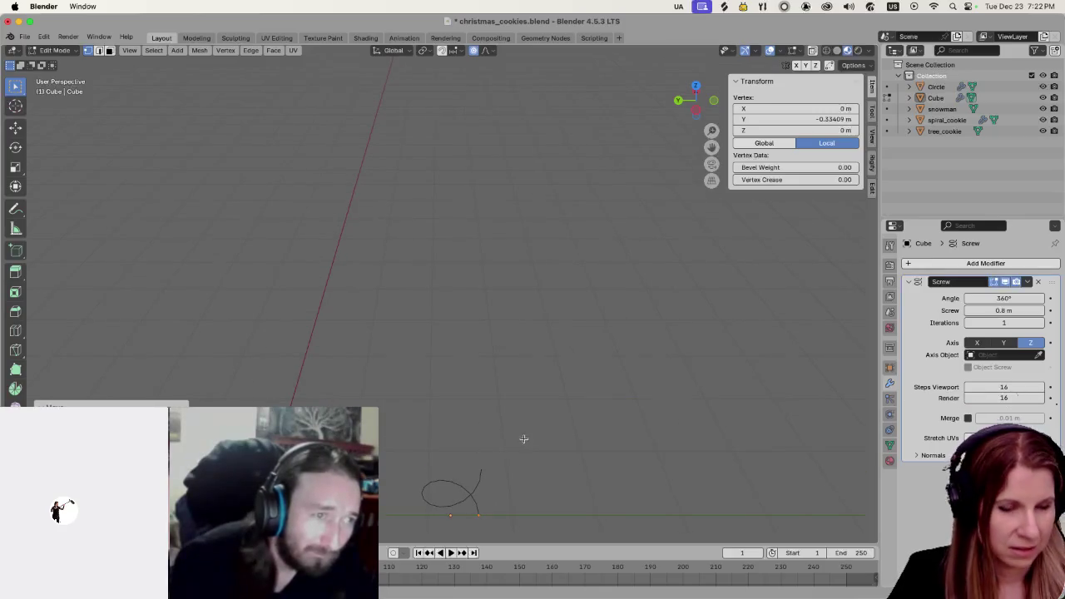
scroll(537, 374, down, 3)
scroll(593, 323, right, 5)
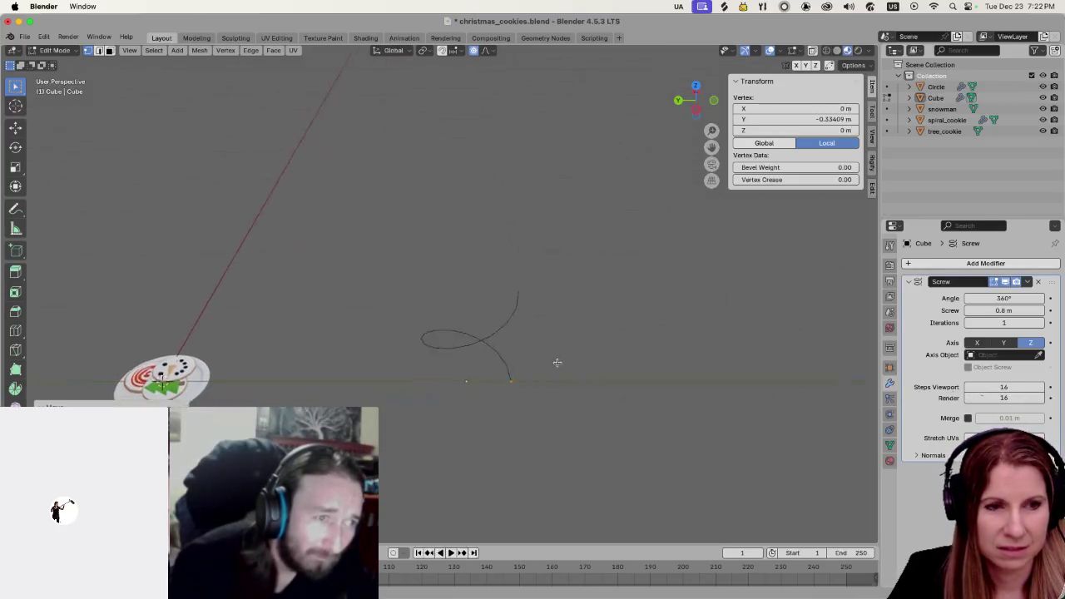
scroll(496, 387, up, 2)
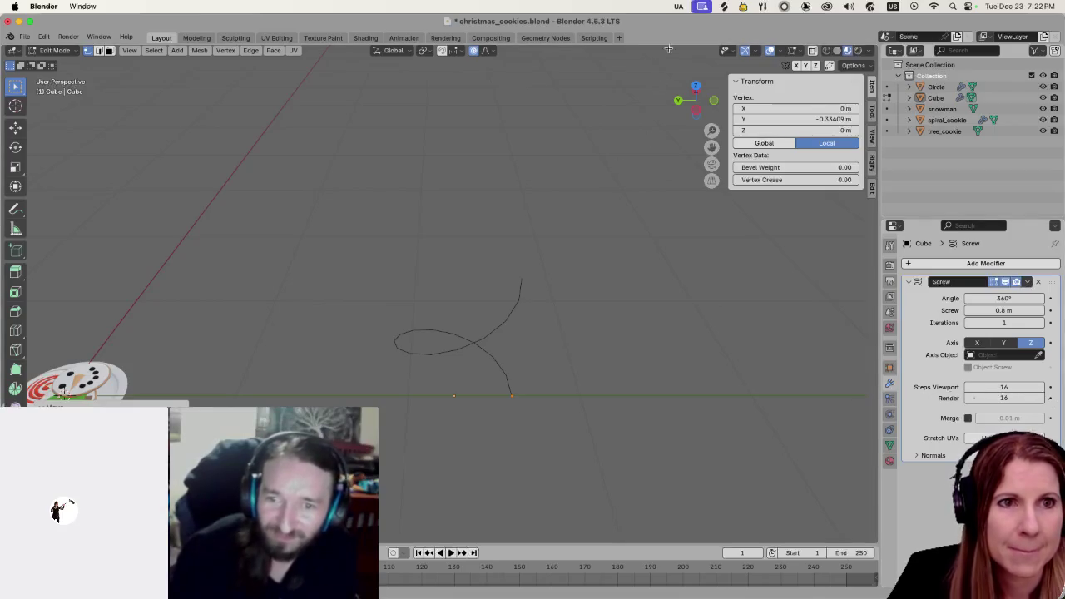
key(Tab)
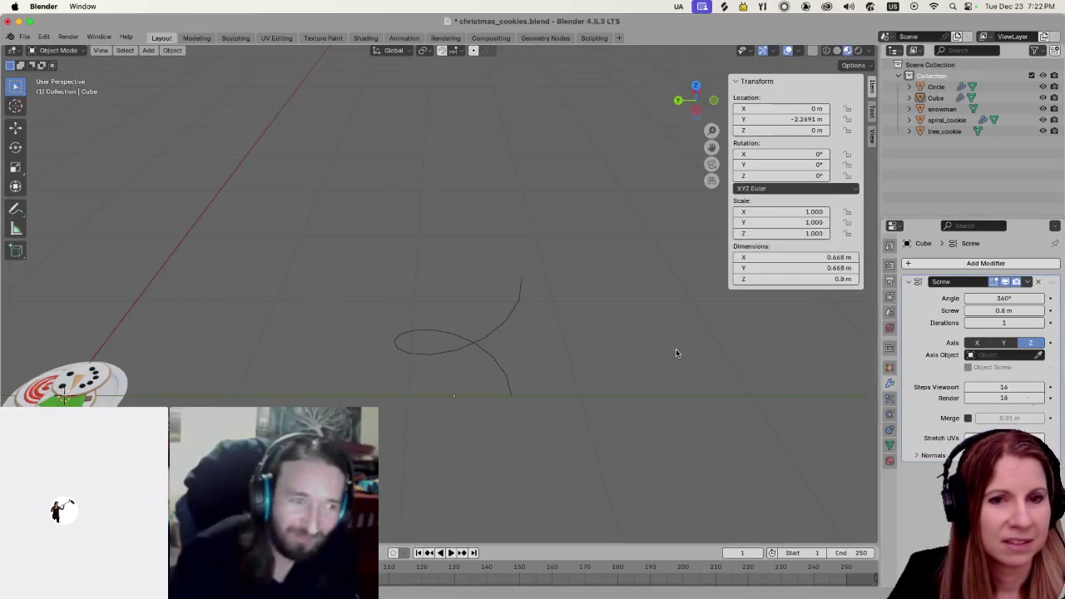
Apply the Screw modifier, enable Proportional Editing, and lift the curve slightly along Z
click(1027, 281)
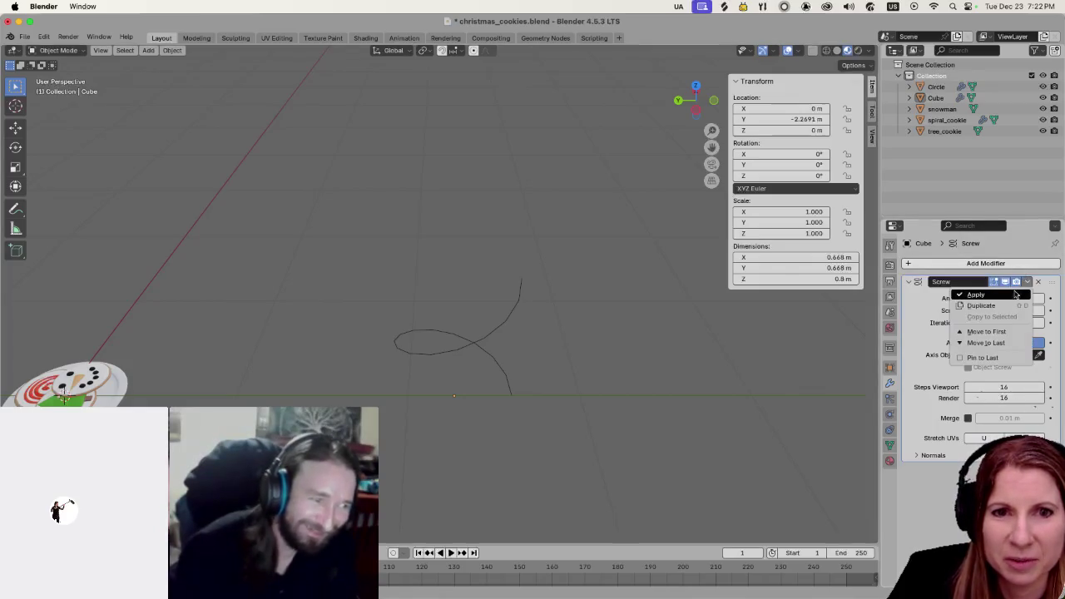
click(1003, 302)
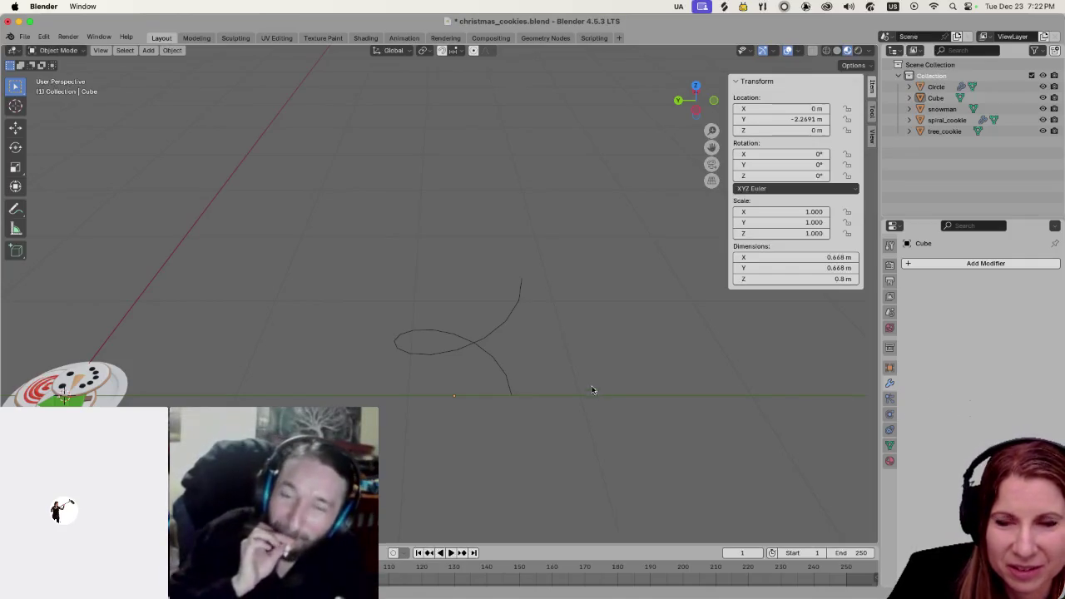
click(471, 52)
click(481, 343)
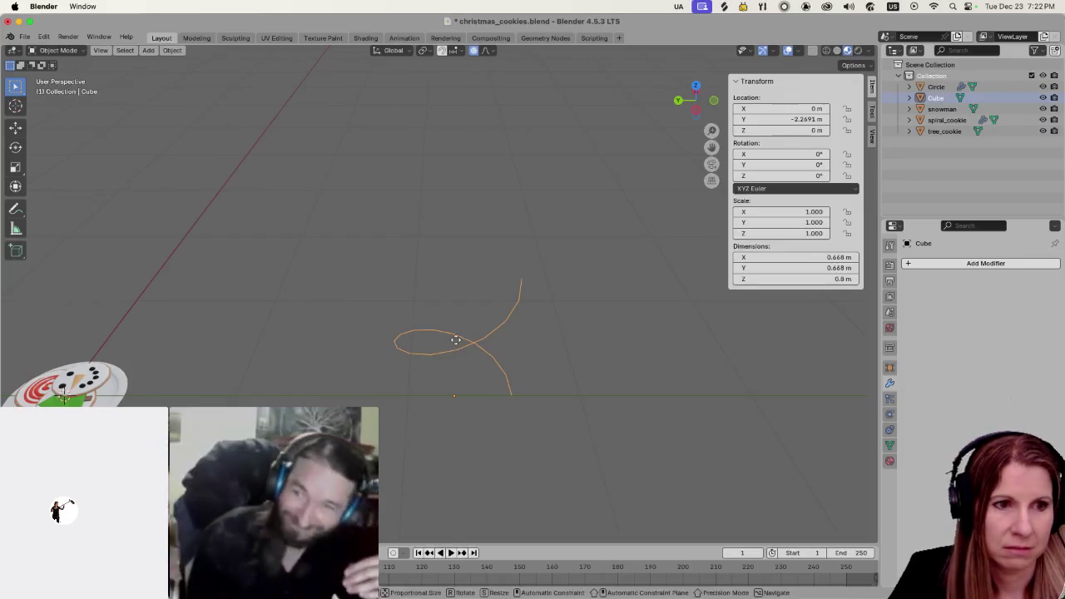
key(g)
key(z)
click(457, 323)
click(465, 383)
key(ctrl+z)
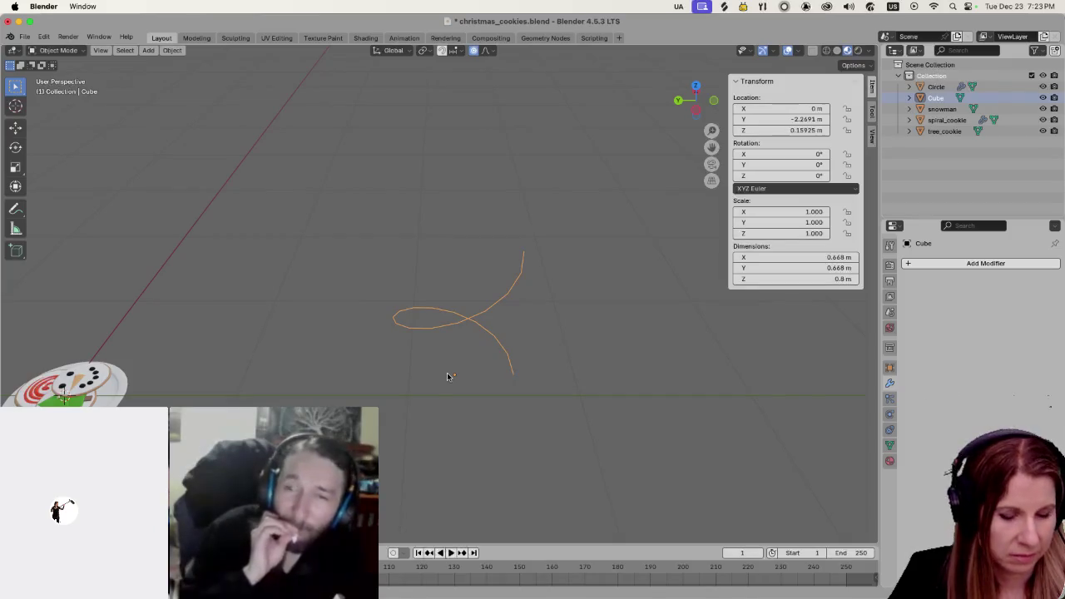
Stretch the curve along Z to scale 1.681, about 1.34 m tall
scroll(446, 372, up, 2)
scroll(447, 372, down, 2)
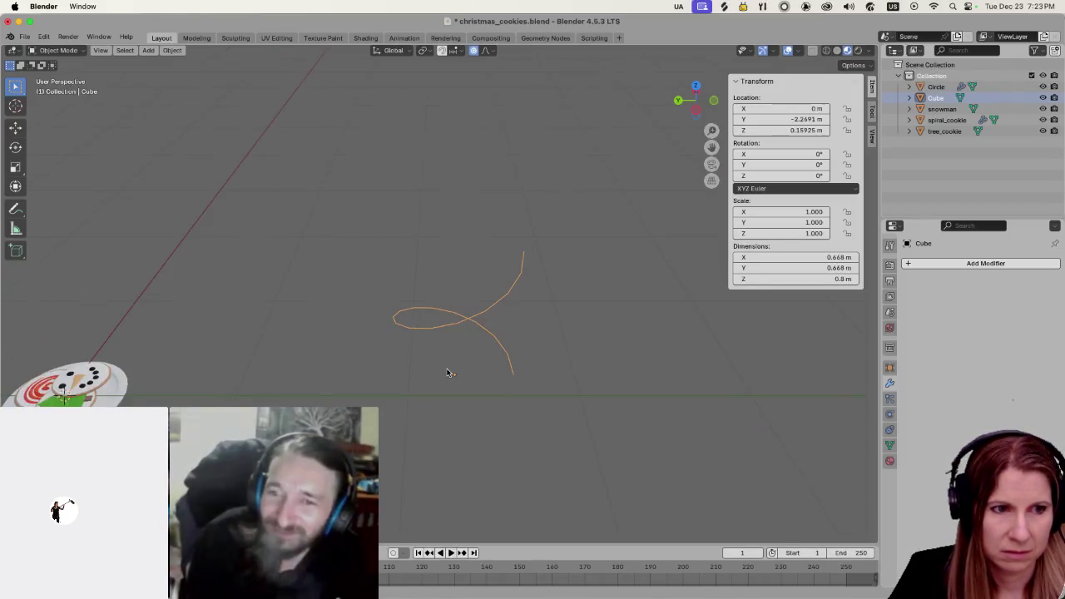
key(s)
key(z)
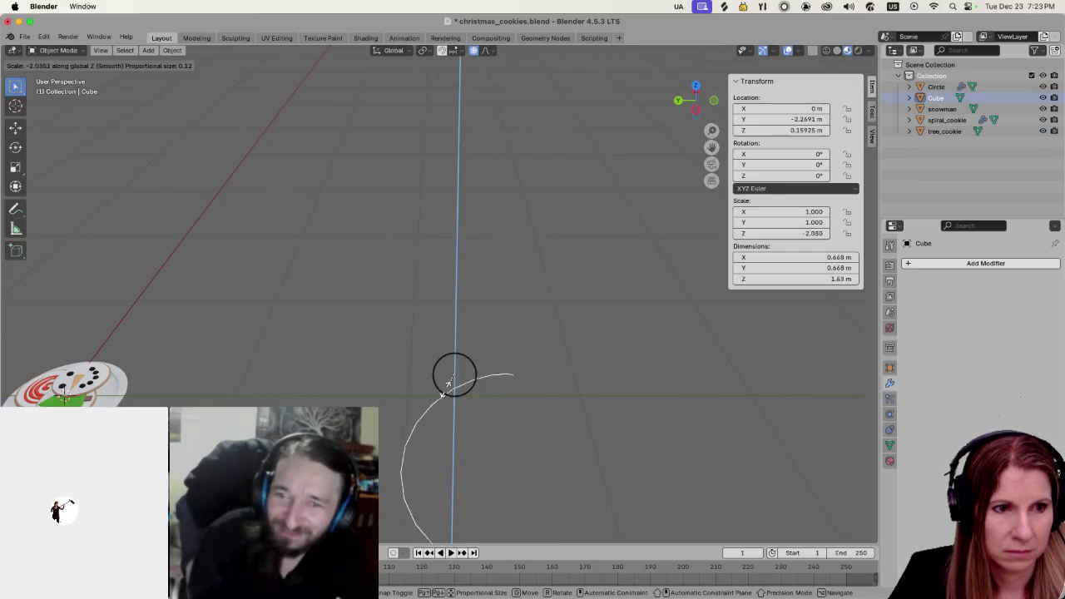
scroll(454, 374, up, 3)
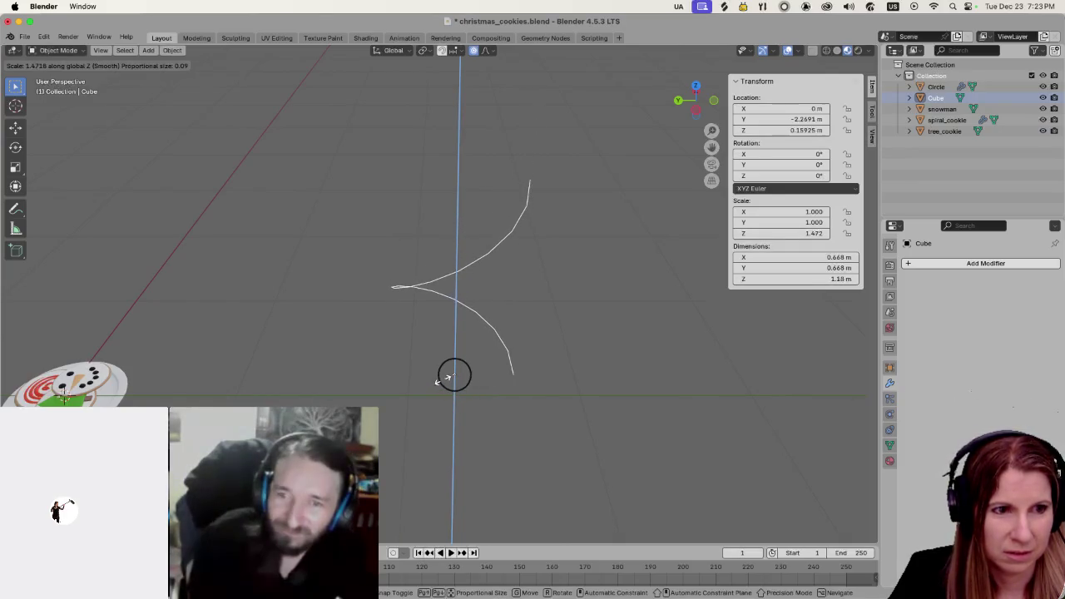
scroll(446, 380, down, 20)
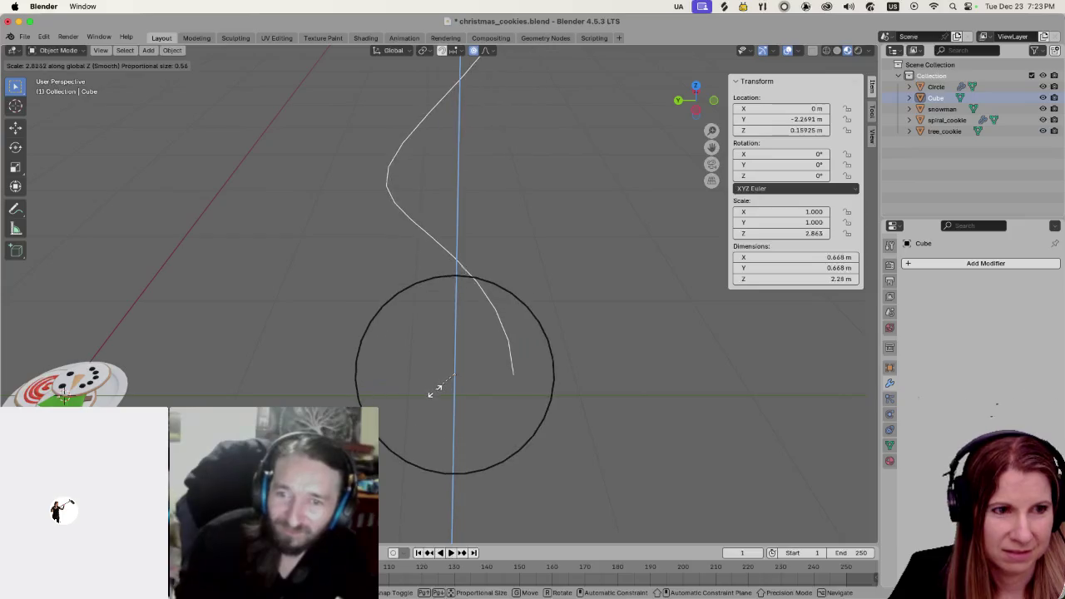
scroll(428, 396, down, 5)
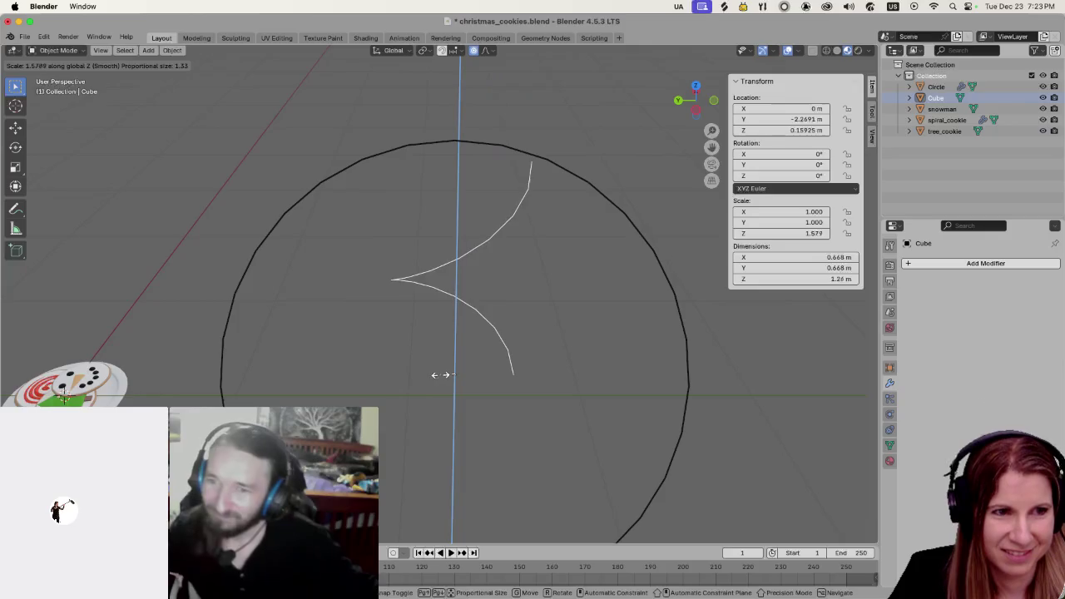
click(441, 367)
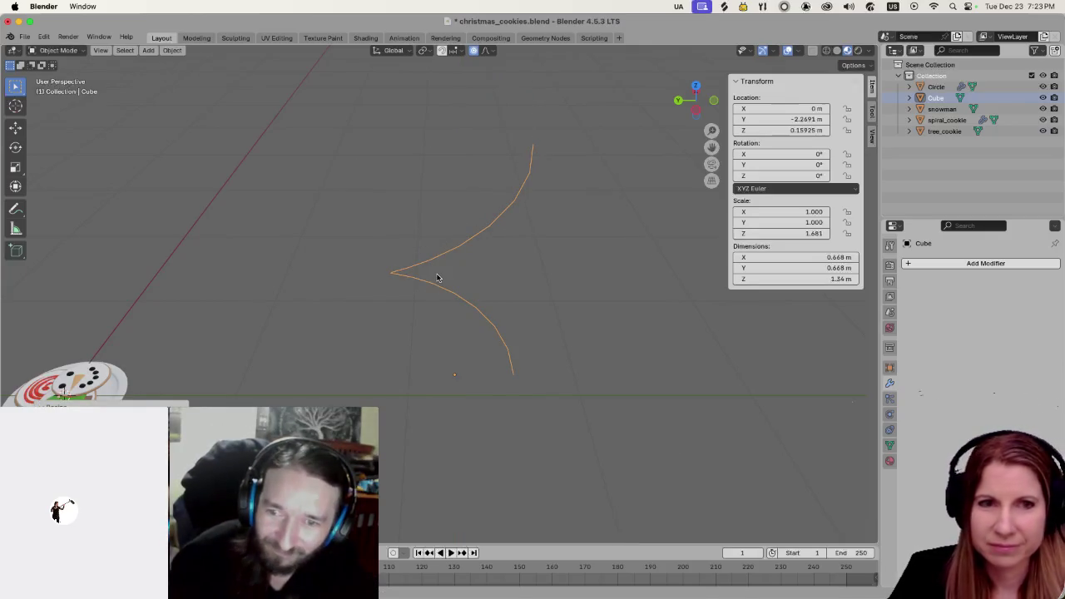
key(Tab)
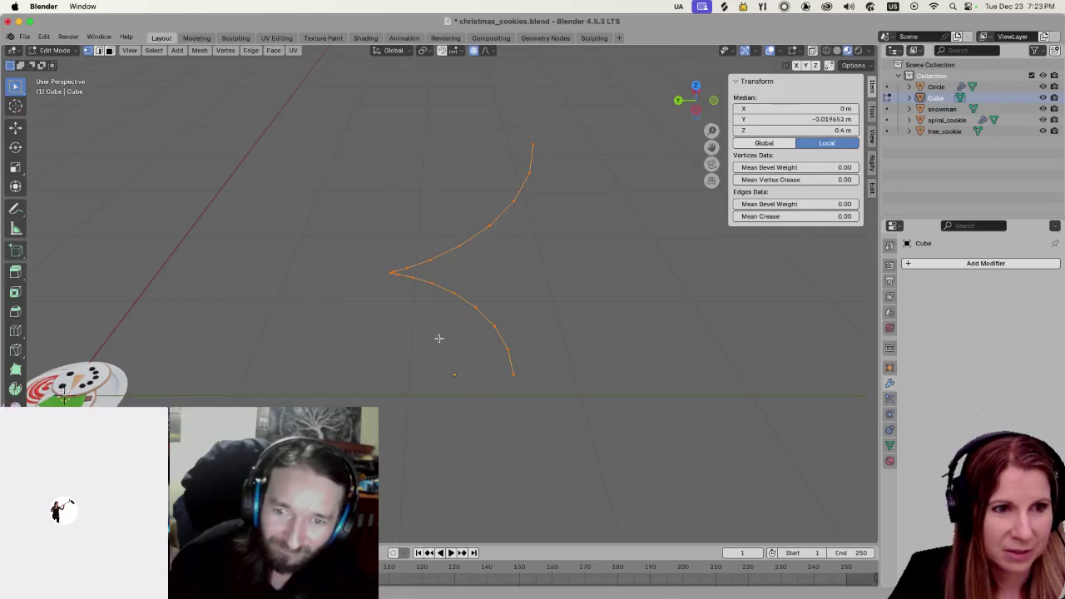
Scale the curve's top point along Z with proportional falloff so its base curls into a loop
click(494, 376)
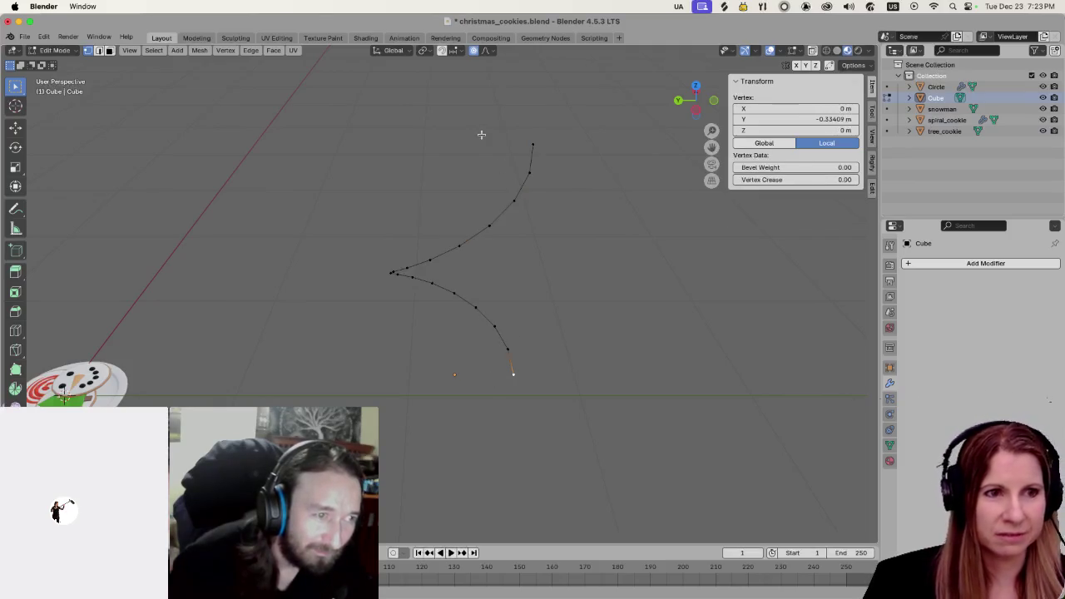
drag(505, 123, 543, 155)
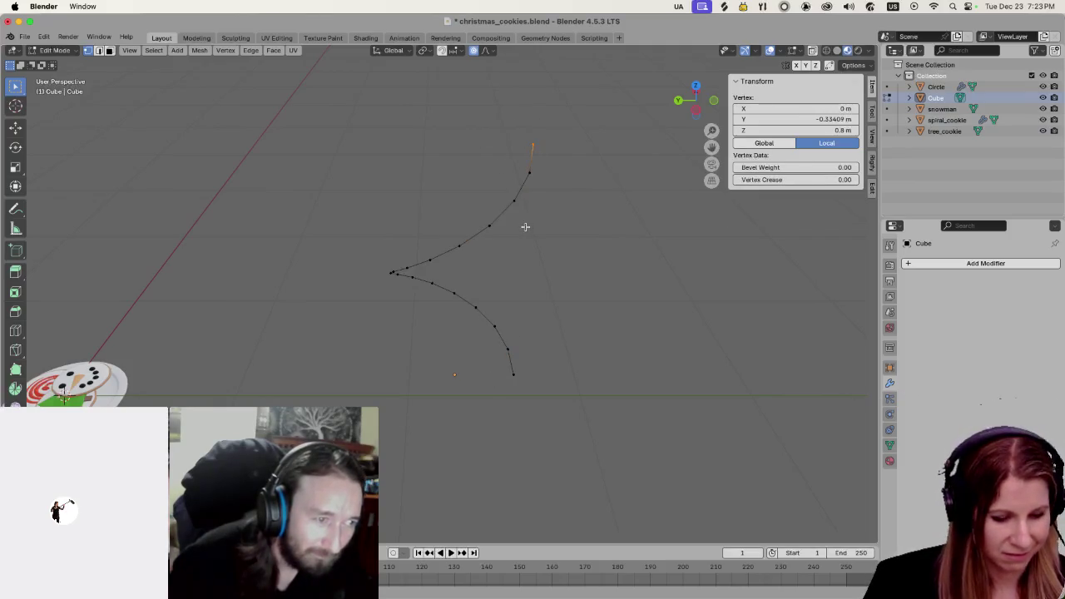
key(s)
key(z)
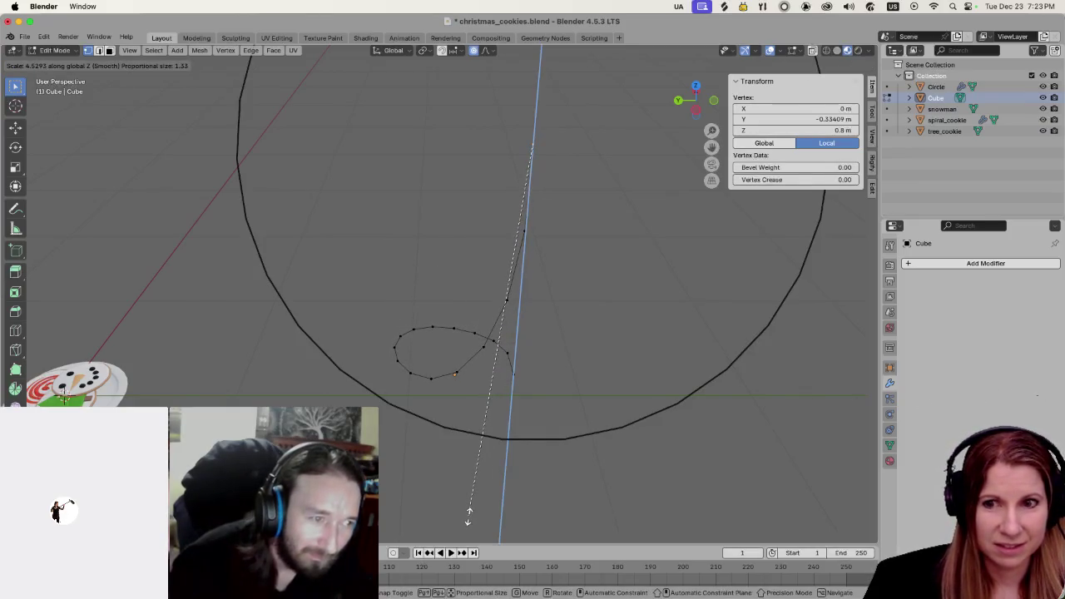
scroll(467, 516, down, 3)
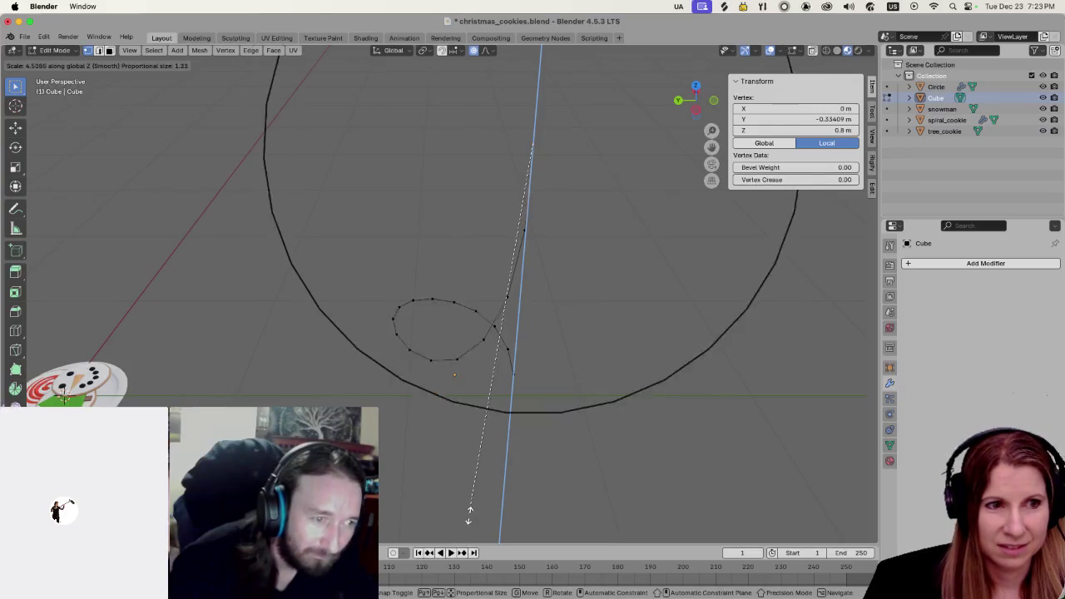
click(469, 516)
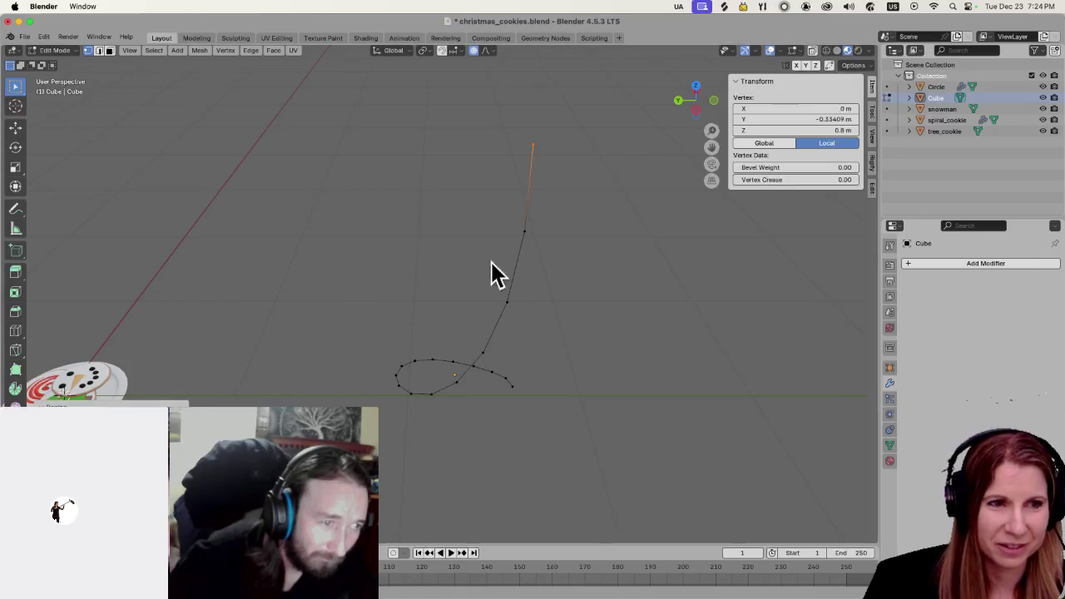
Try further scales on the top point along Z, cancelling them with Escape
key(s)
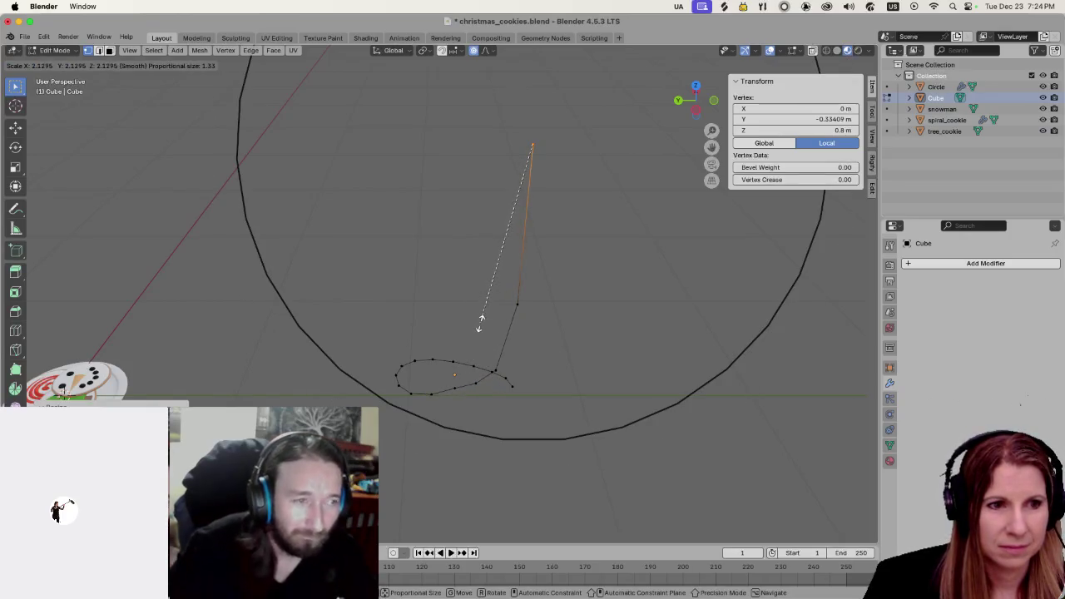
click(491, 242)
scroll(497, 293, down, 3)
scroll(496, 293, down, 1)
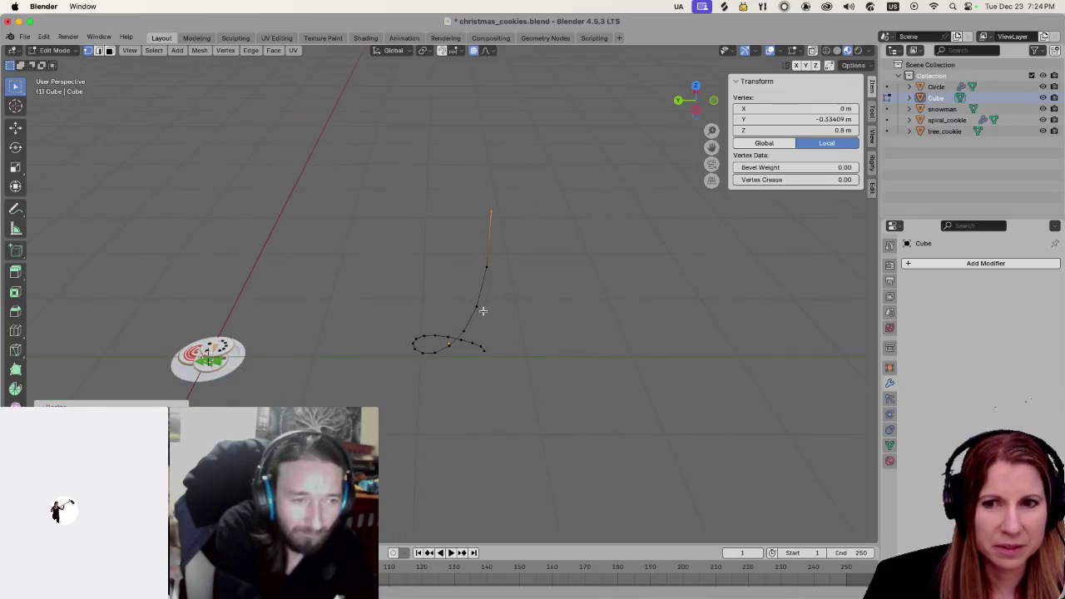
key(s)
scroll(479, 314, down, 1)
scroll(479, 315, up, 2)
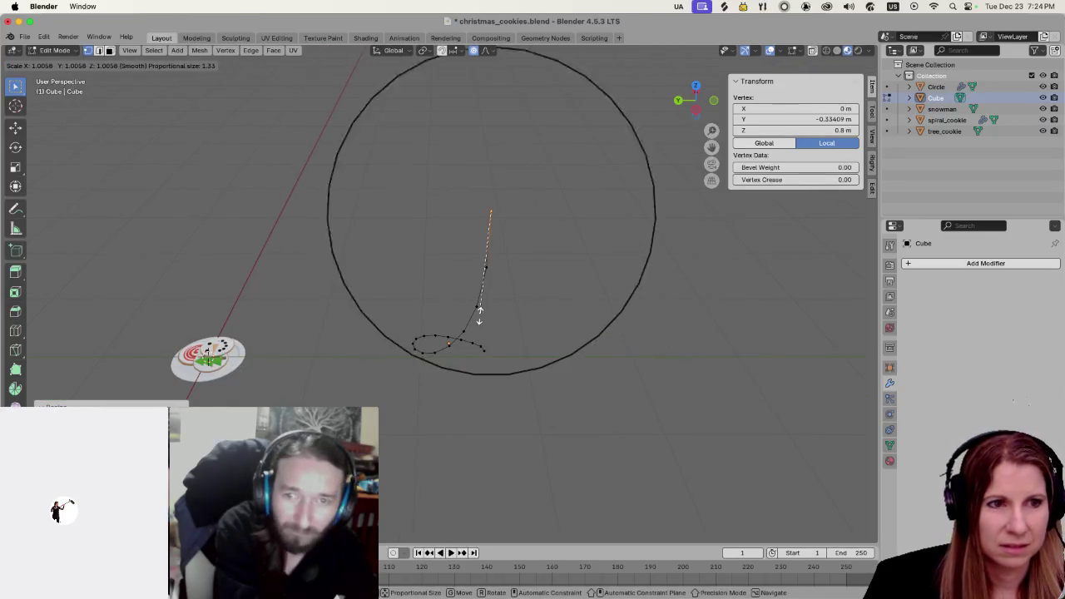
scroll(479, 315, up, 7)
key(z)
key(Escape)
key(g)
key(z)
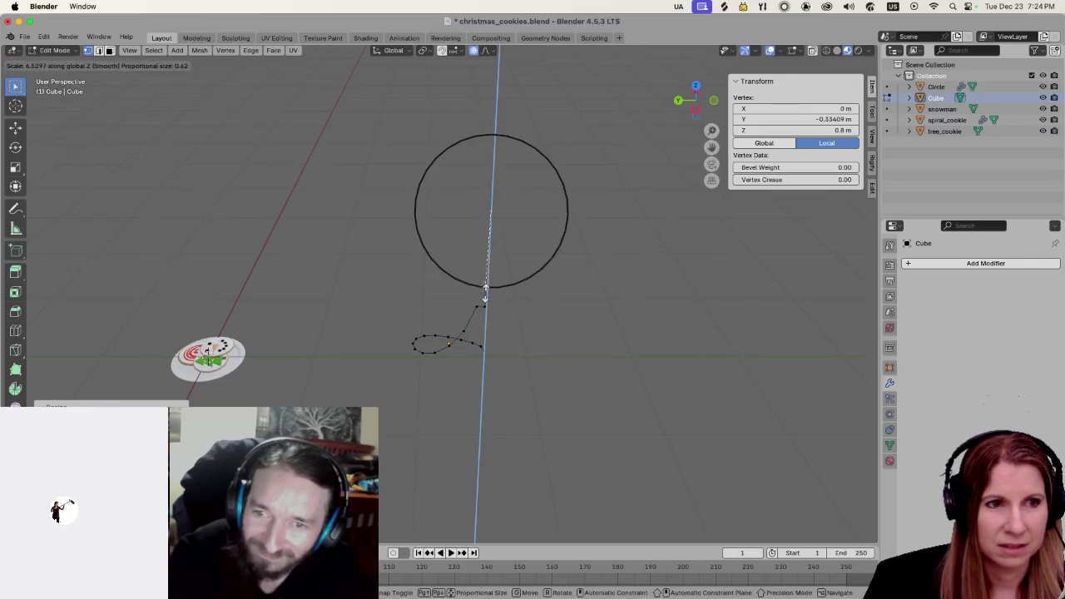
key(Escape)
Undo the loop reshape to restore the chevron shape and clear the point selection
key(ctrl+z)
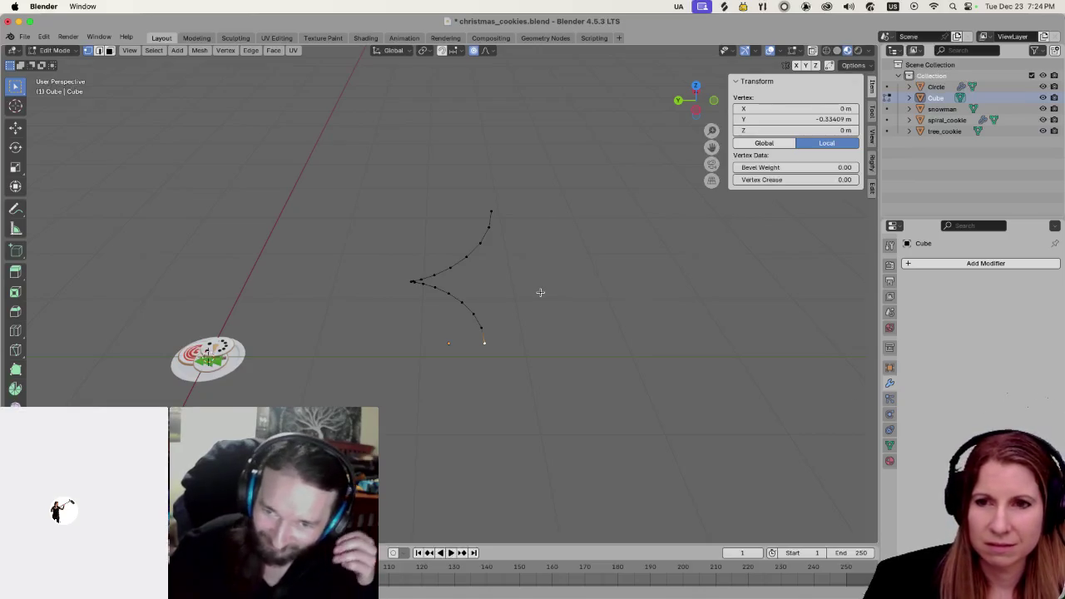
scroll(477, 326, up, 3)
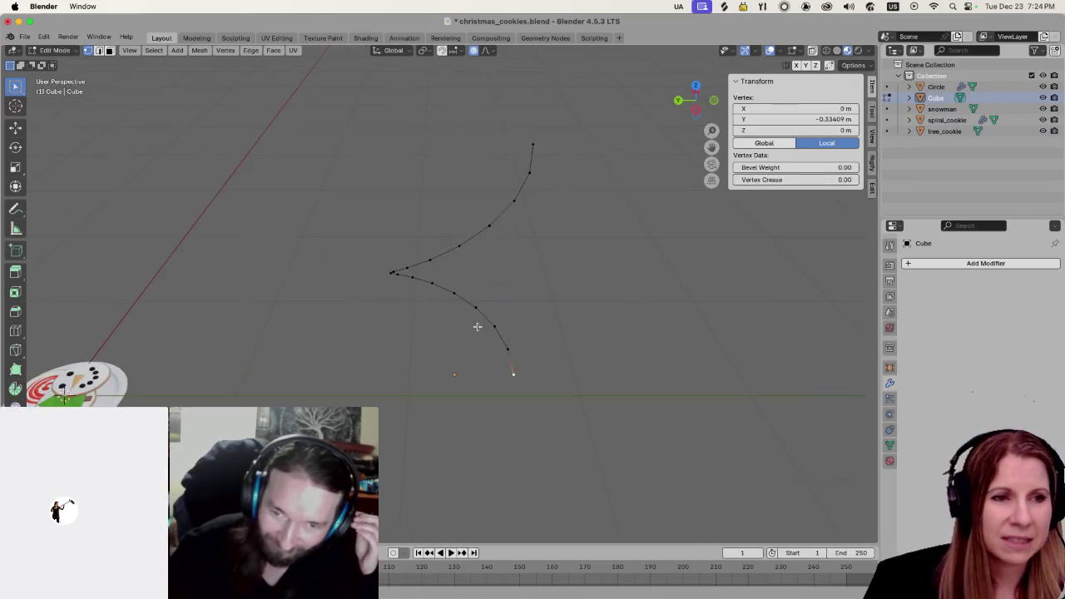
scroll(482, 268, up, 2)
scroll(521, 358, down, 2)
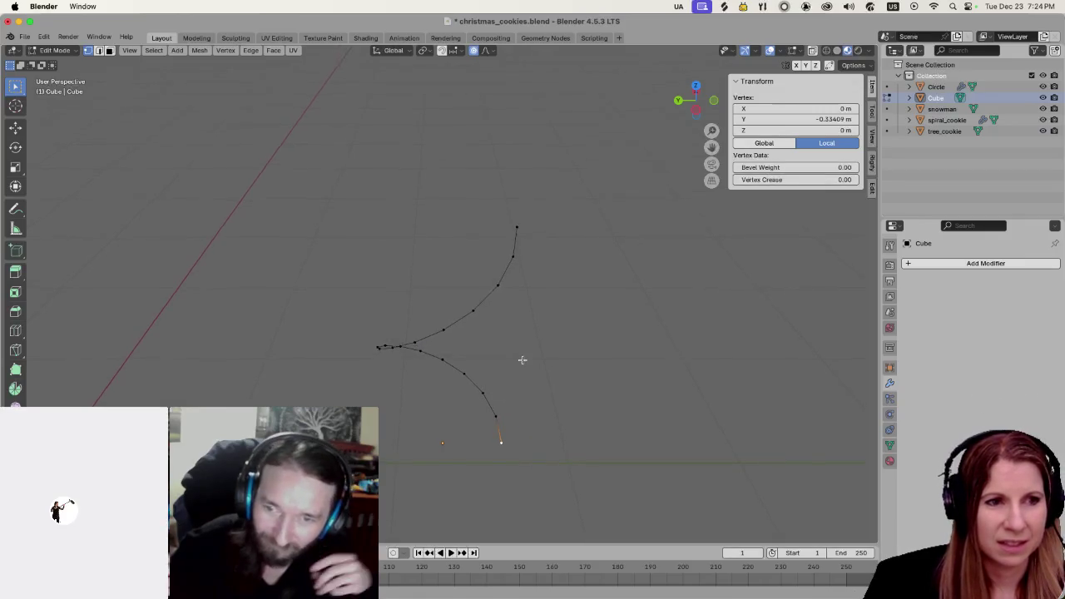
click(521, 352)
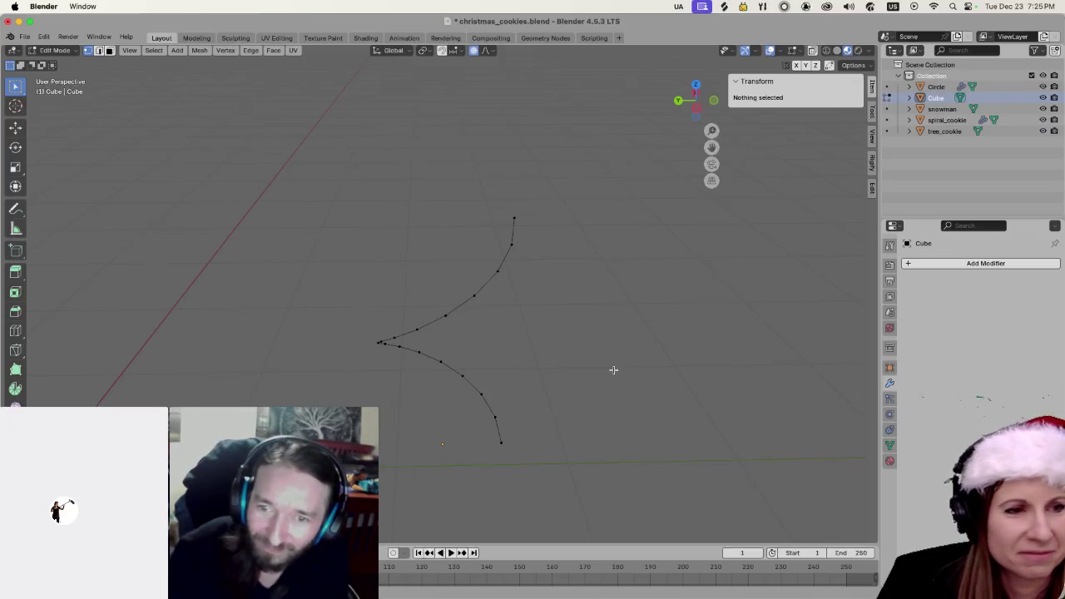
drag(414, 200, 522, 345)
key(s)
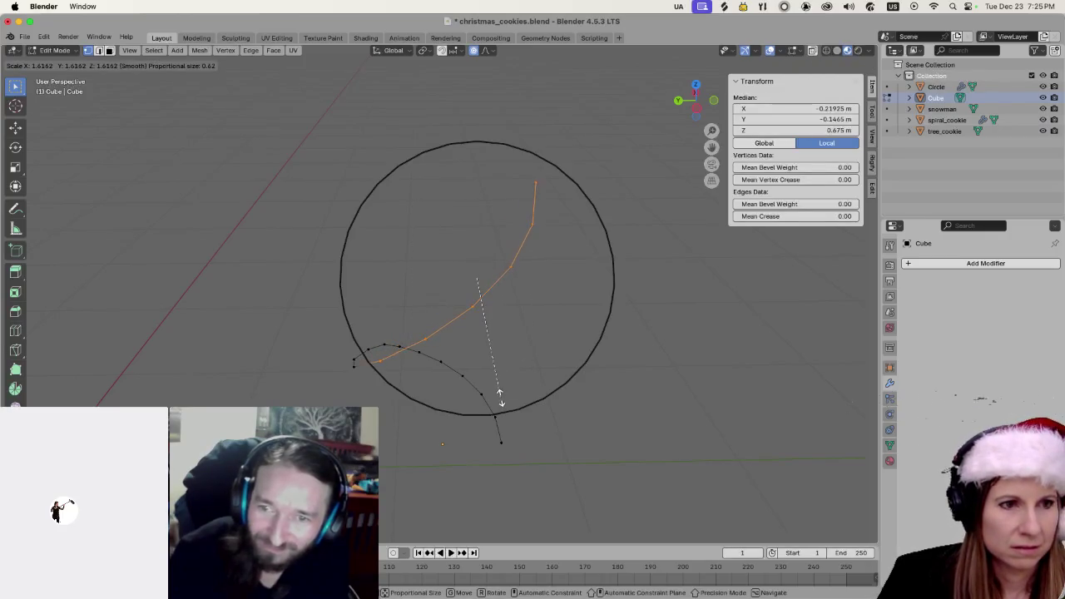
key(Escape)
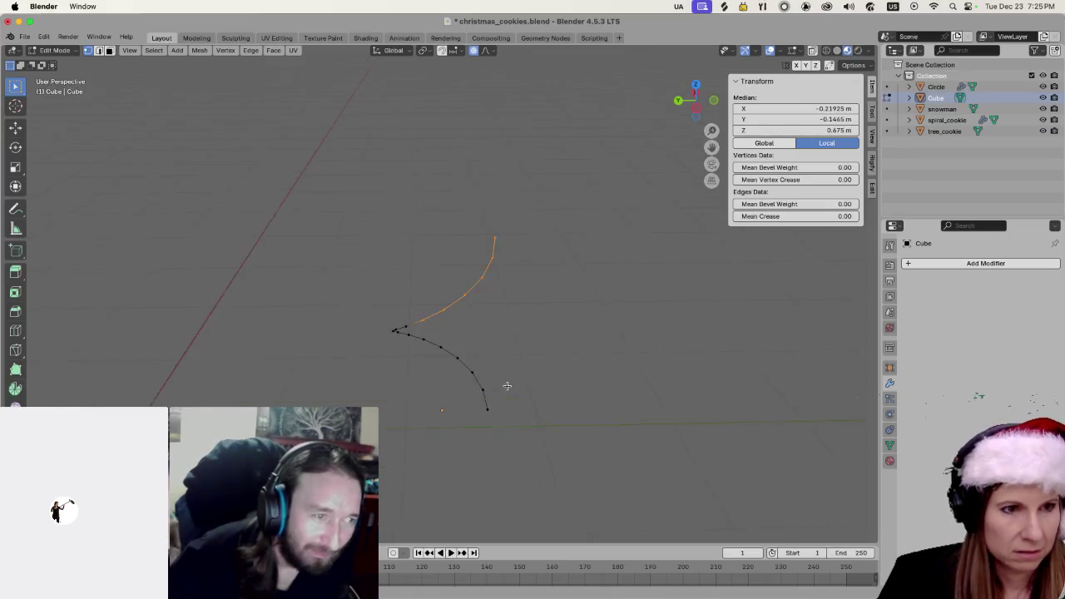
key(s)
scroll(504, 380, up, 6)
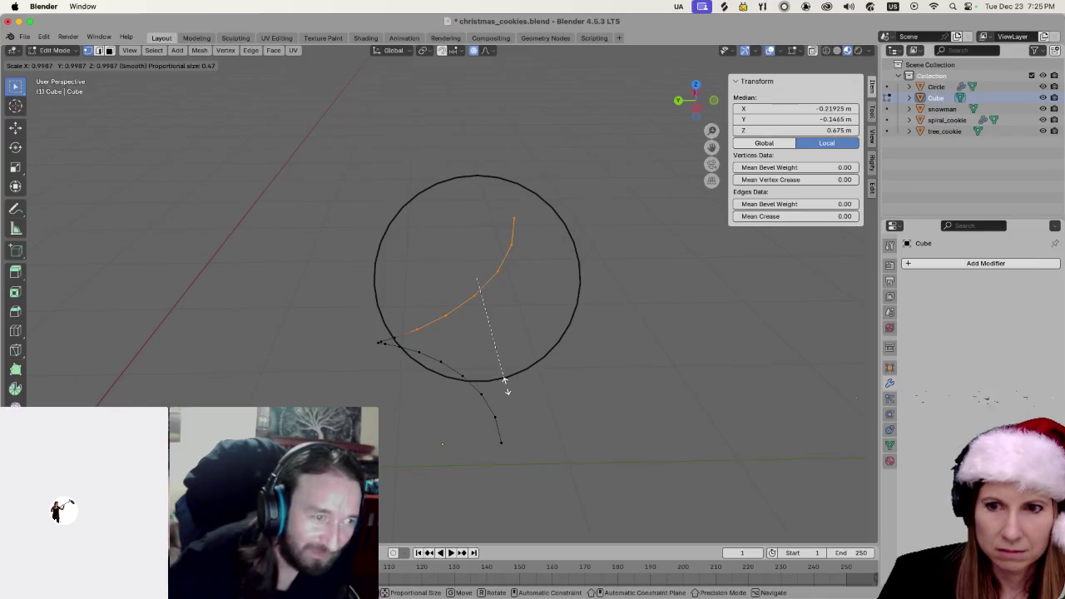
key(z)
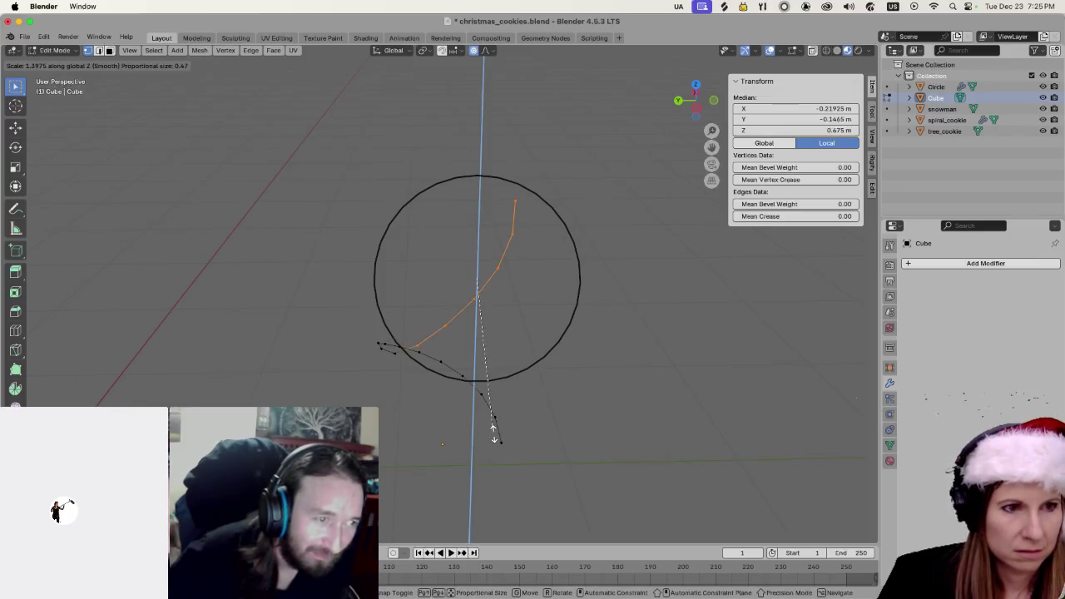
click(493, 434)
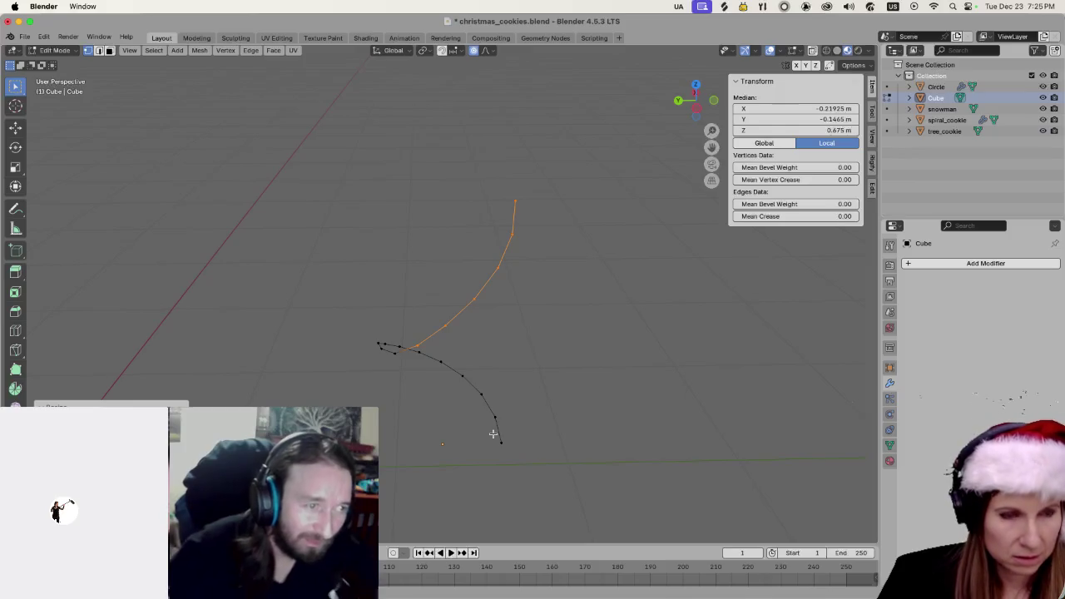
key(ctrl+z)
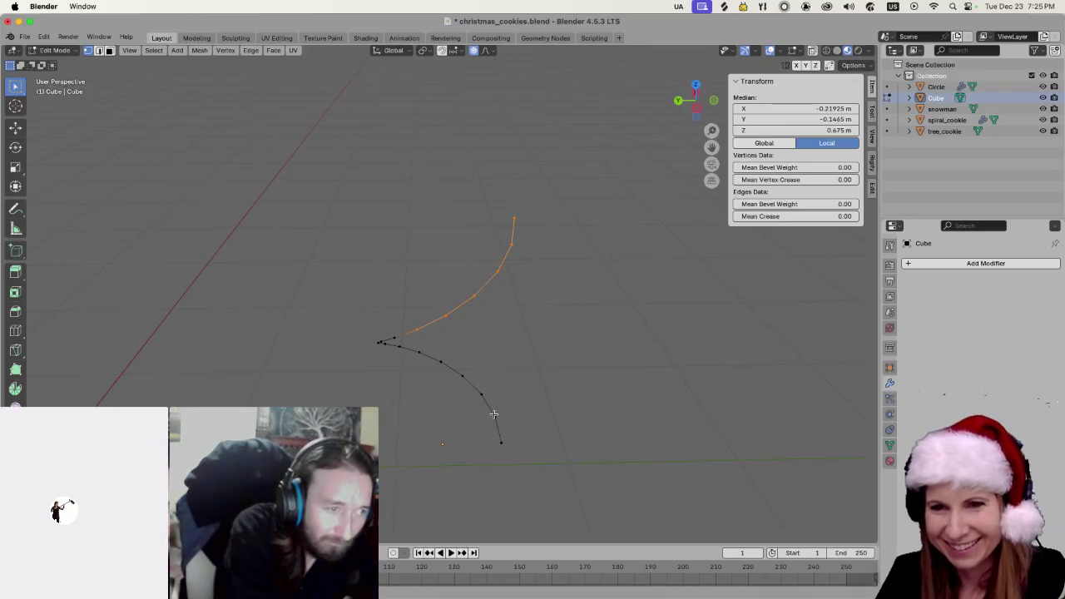
click(534, 394)
key(ctrl+z)
click(534, 394)
key(ctrl+z)
key(ctrl+z)
key(ctrl+z)
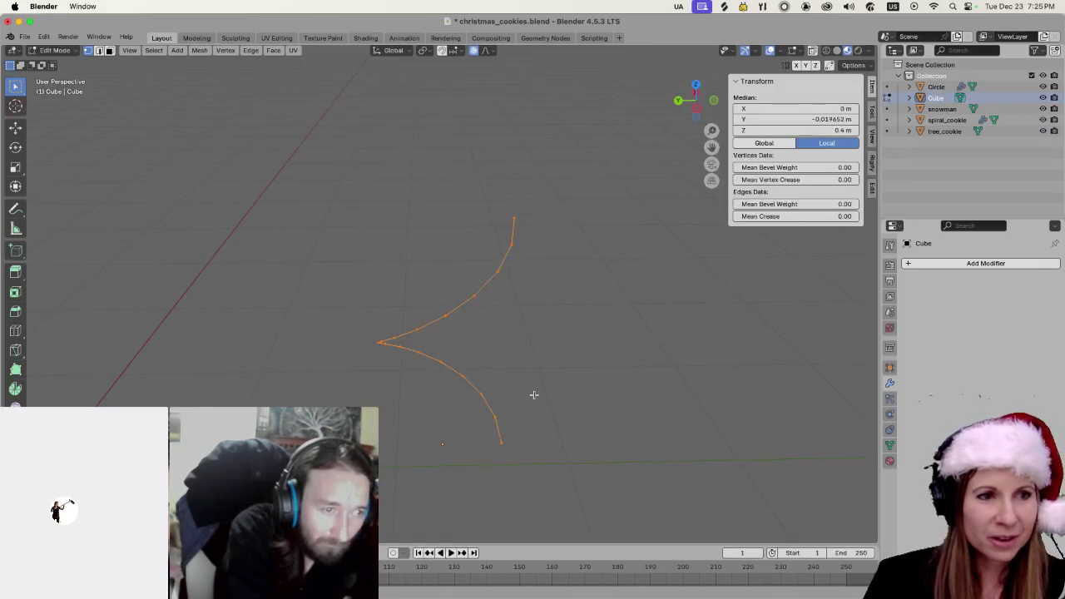
Undo back to the bare vertex with a 0 m Screw offset and 1 iteration
key(ctrl+z)
key(ctrl+z)
key(ctrl+z)
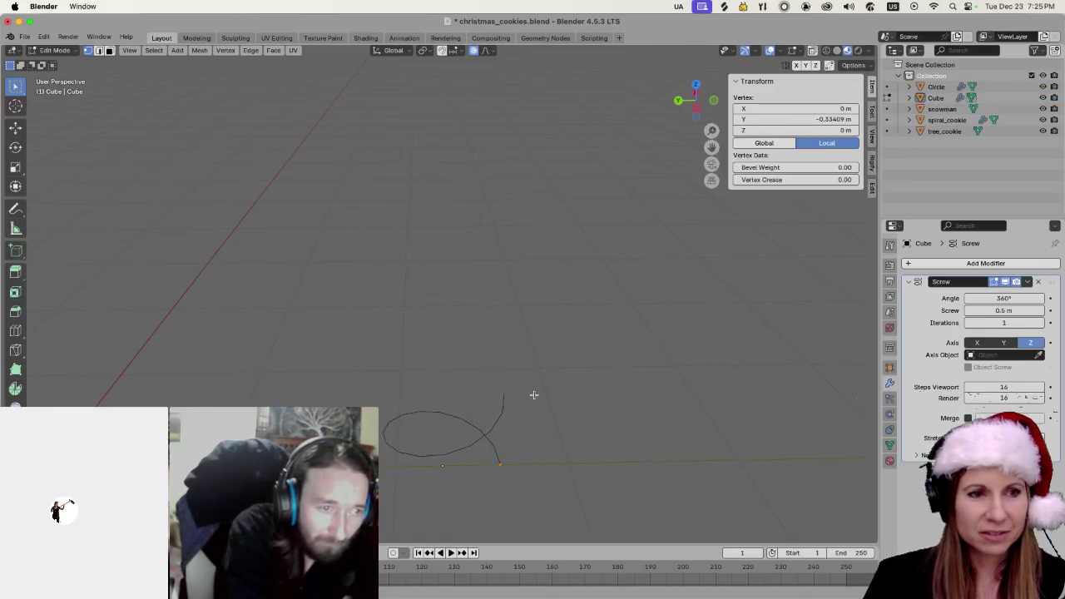
key(ctrl+z)
key(ctrl+z)
key(ctrl+z)
key(ctrl+z)
key(ctrl+z)
key(ctrl+z)
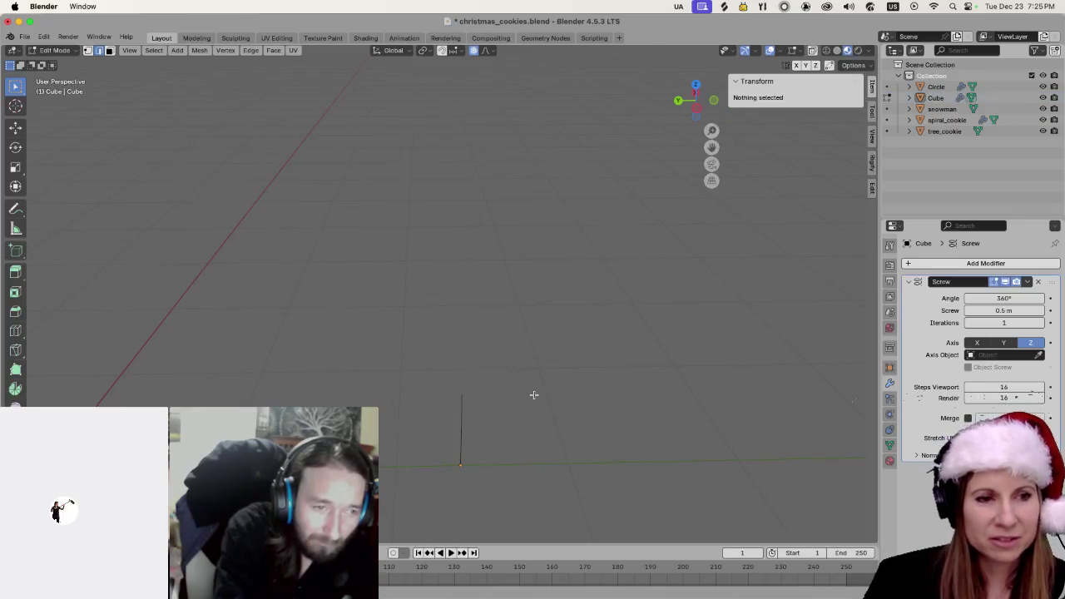
key(ctrl+z)
key(ctrl+z)
key(ctrl+z)
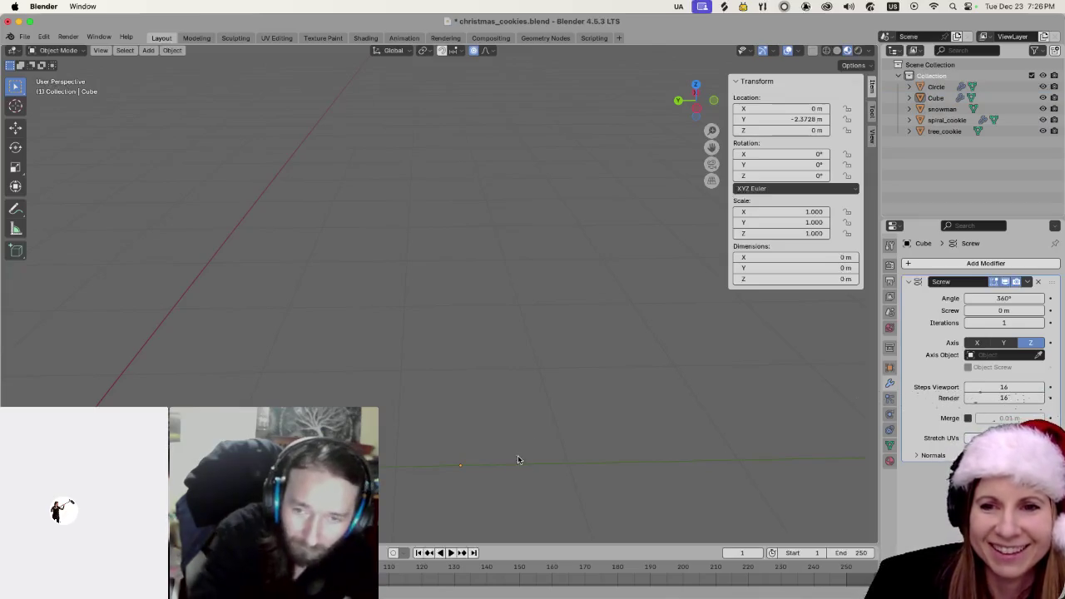
drag(528, 445, 536, 344)
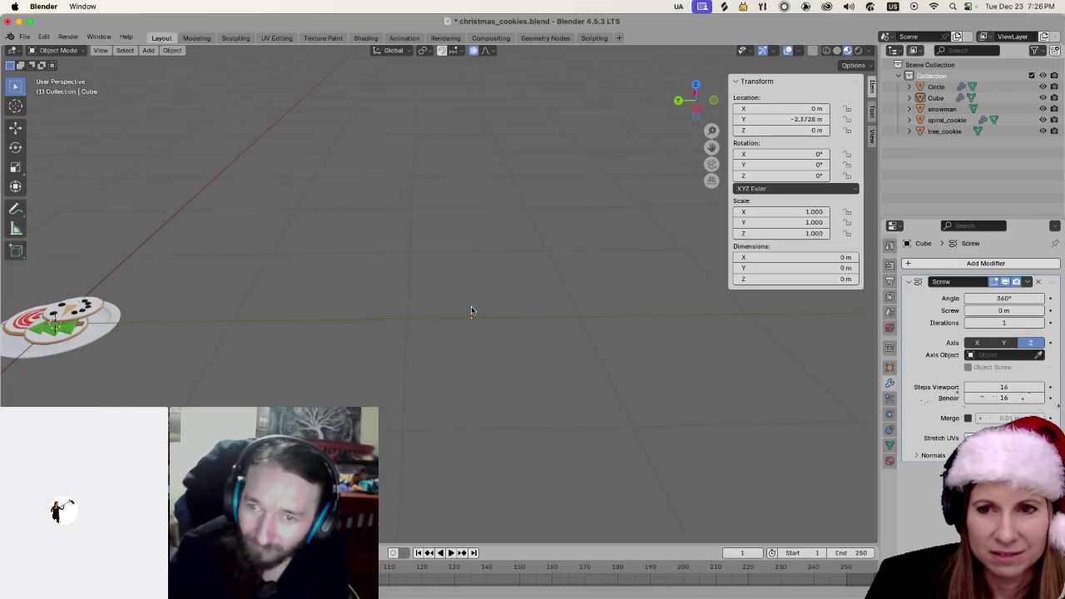
Delete the Cube, then box-select the Circle, snowman, spiral_cookie and tree_cookie objects
drag(475, 332, 511, 354)
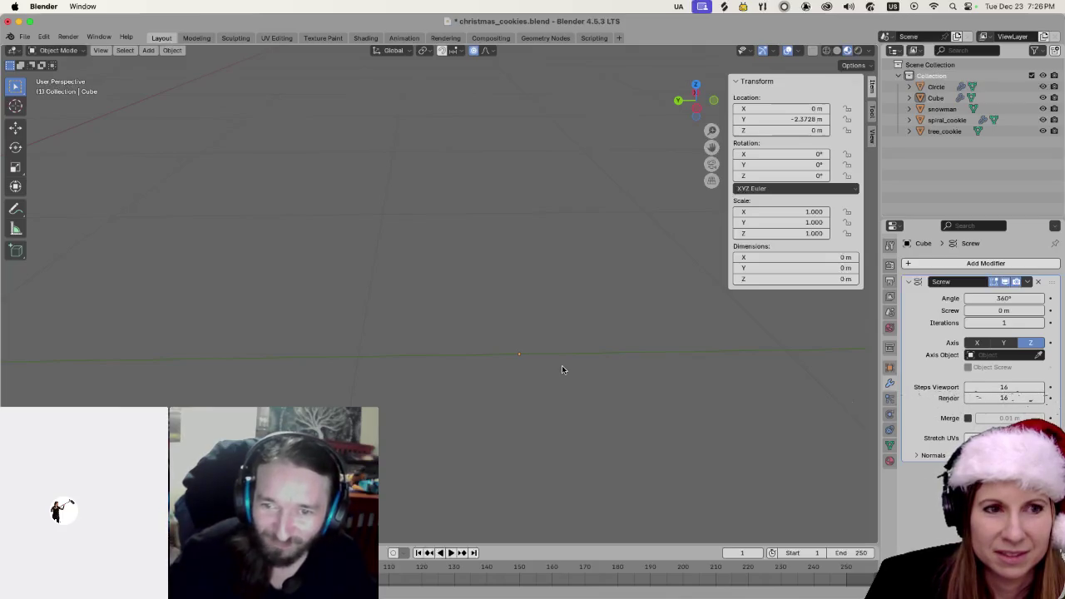
scroll(561, 365, down, 5)
scroll(559, 358, up, 5)
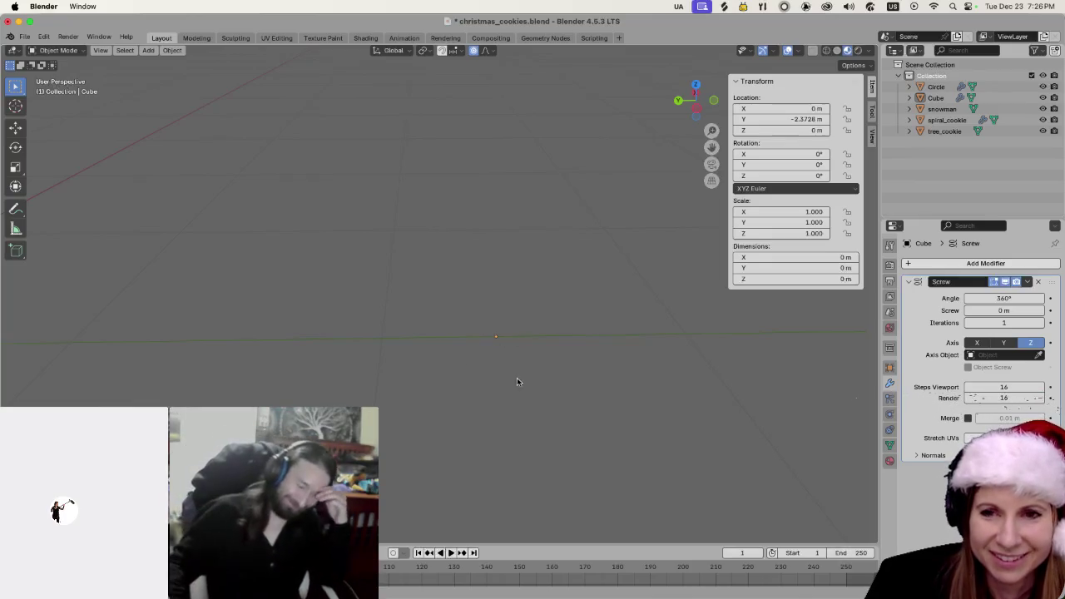
scroll(535, 351, down, 3)
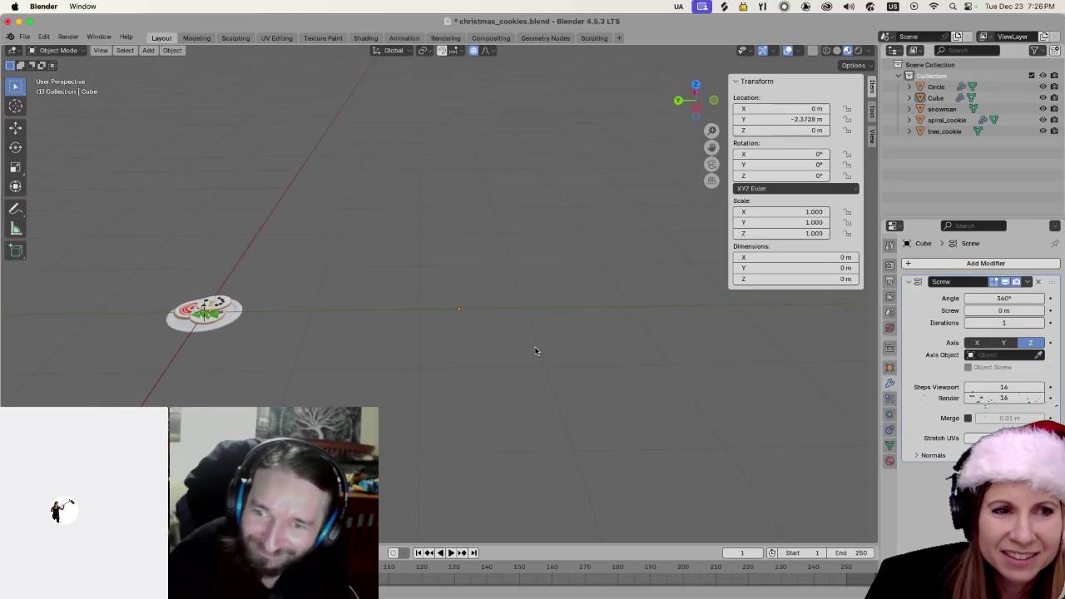
scroll(547, 402, up, 4)
scroll(543, 400, down, 3)
scroll(543, 400, down, 3)
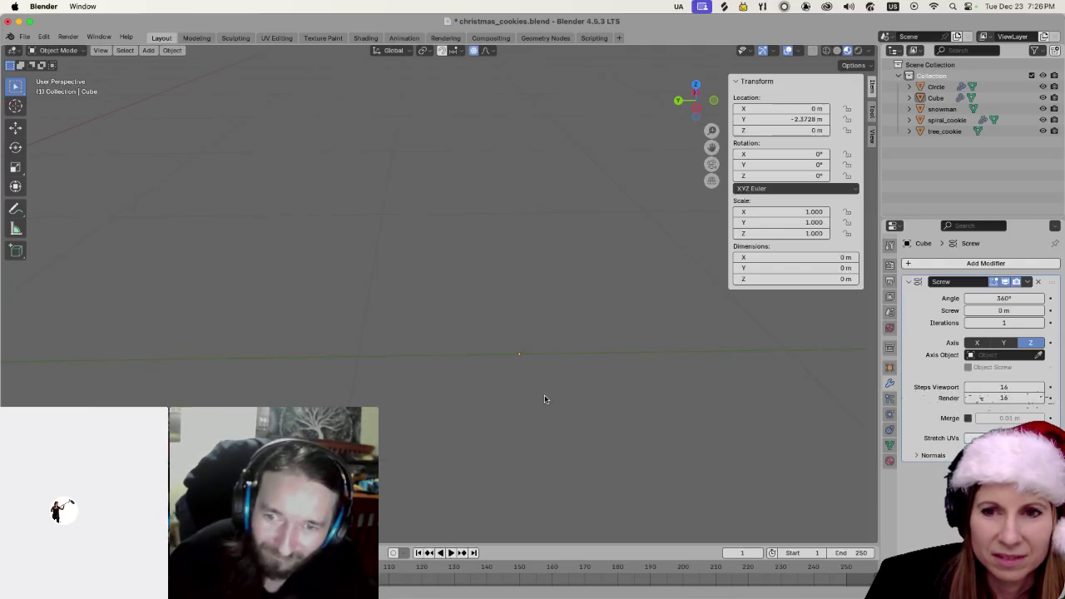
scroll(544, 395, down, 3)
scroll(343, 382, down, 3)
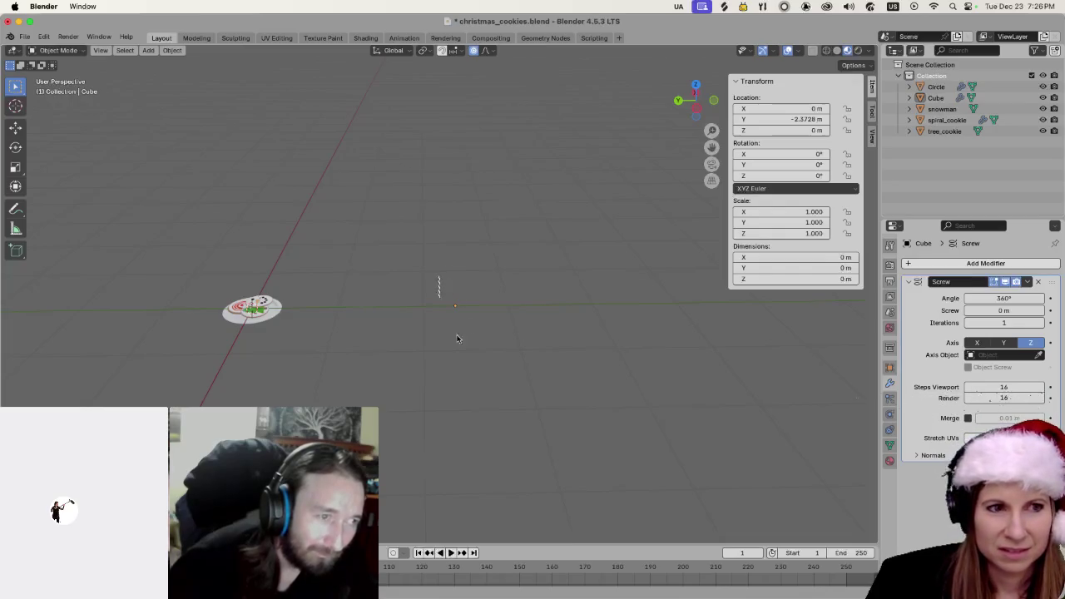
key(Delete)
mouse_move(188, 283)
mouse_down()
mouse_move(305, 383)
mouse_move(303, 374)
mouse_up()
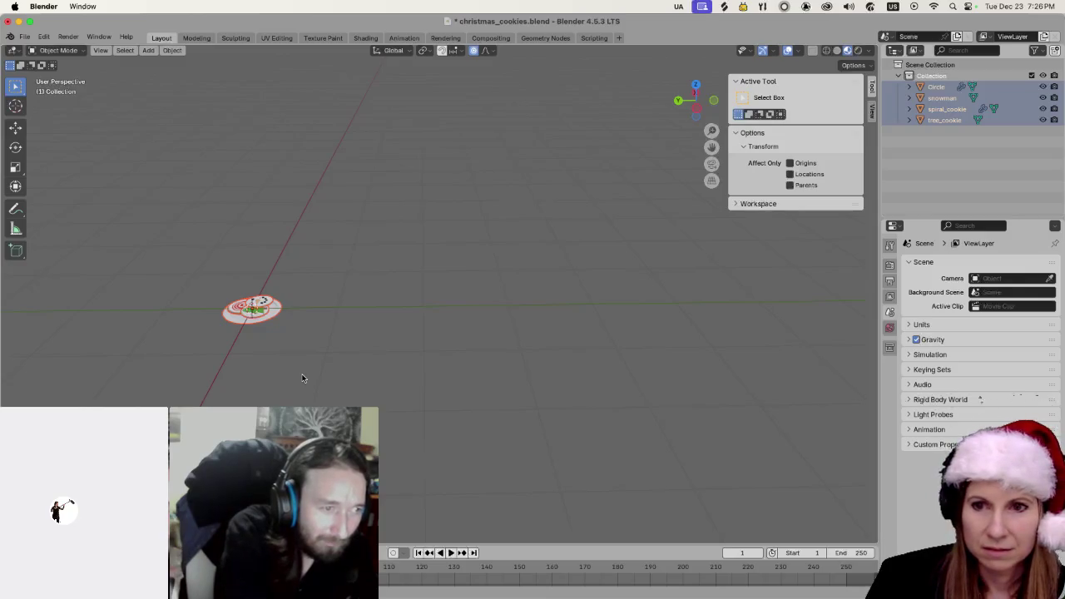
Move the selected cookies along X away from the origin, then deselect everything
key(g)
key(x)
click(326, 197)
click(266, 319)
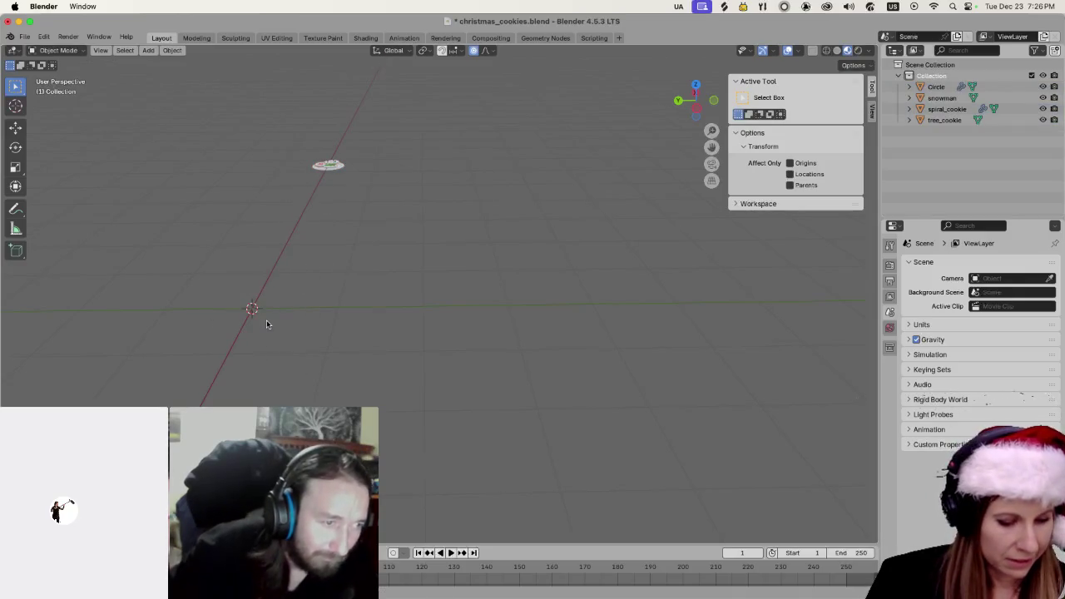
Add a new Cube mesh at the 3D cursor
key(shift+a)
click(317, 332)
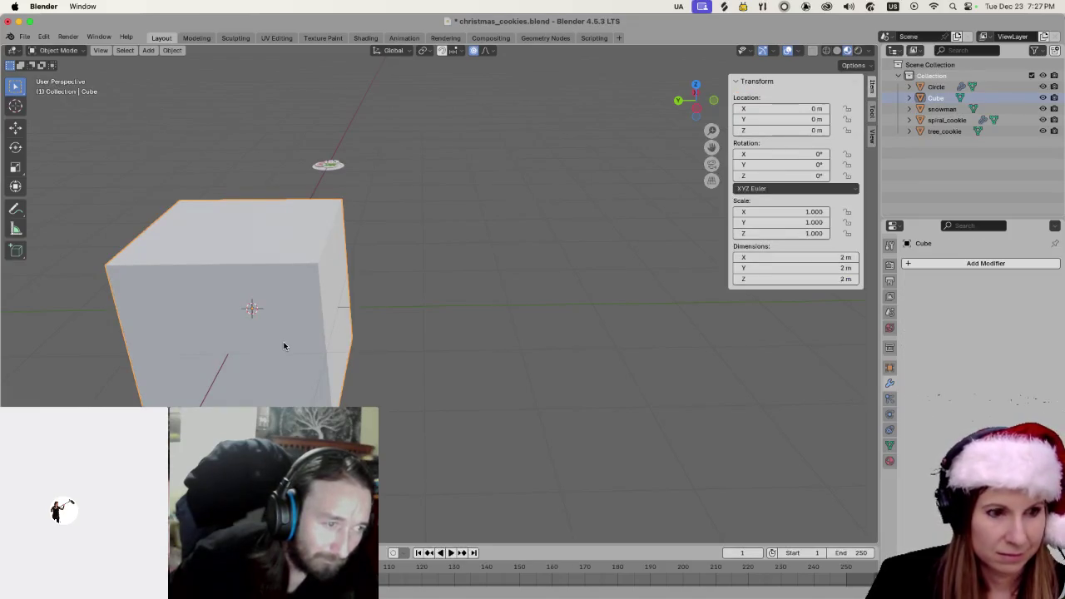
key(m)
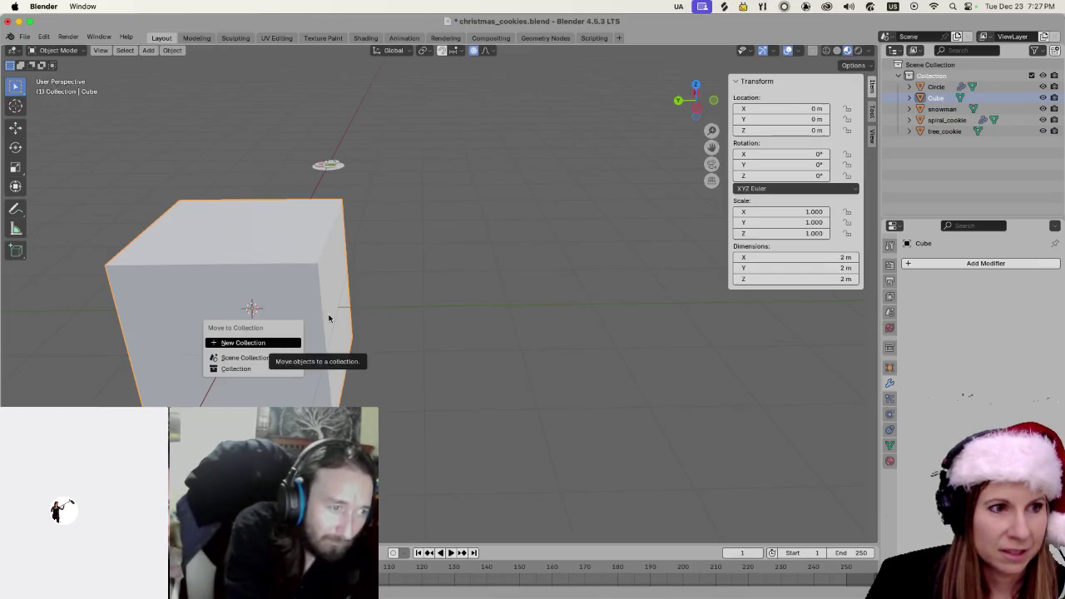
key(Escape)
Delete all of the new Cube's vertices in Edit Mode and return to Object Mode
key(Tab)
key(x)
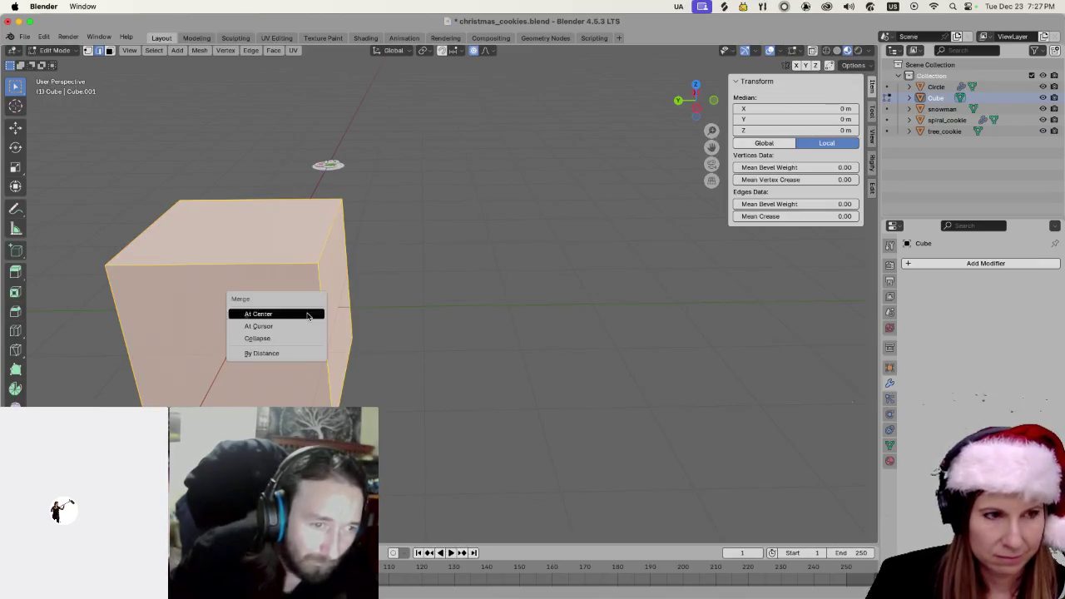
click(294, 314)
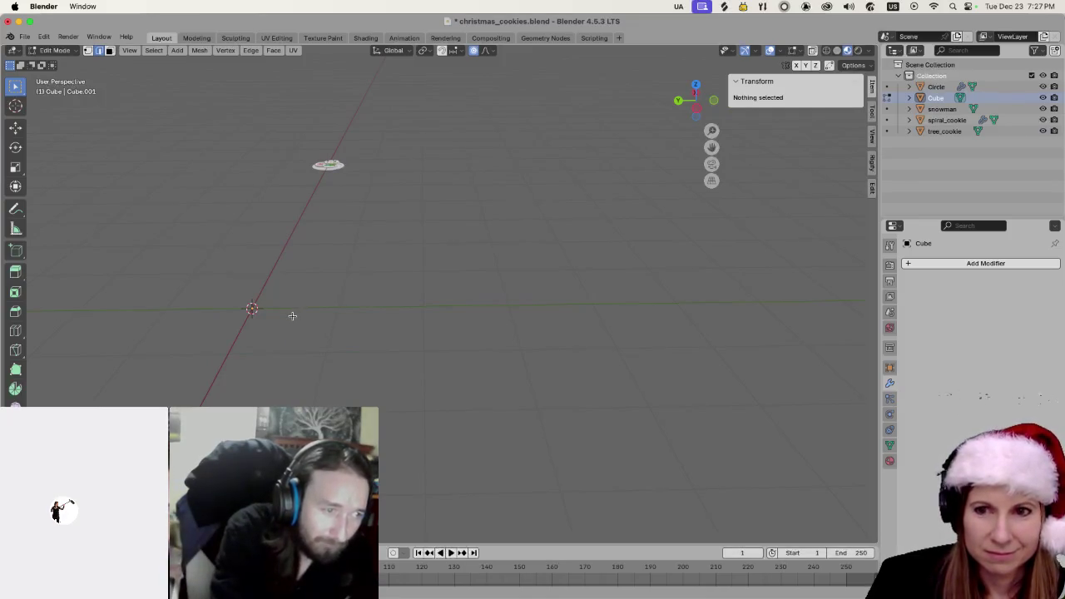
scroll(291, 388, down, 5)
scroll(309, 349, left, 5)
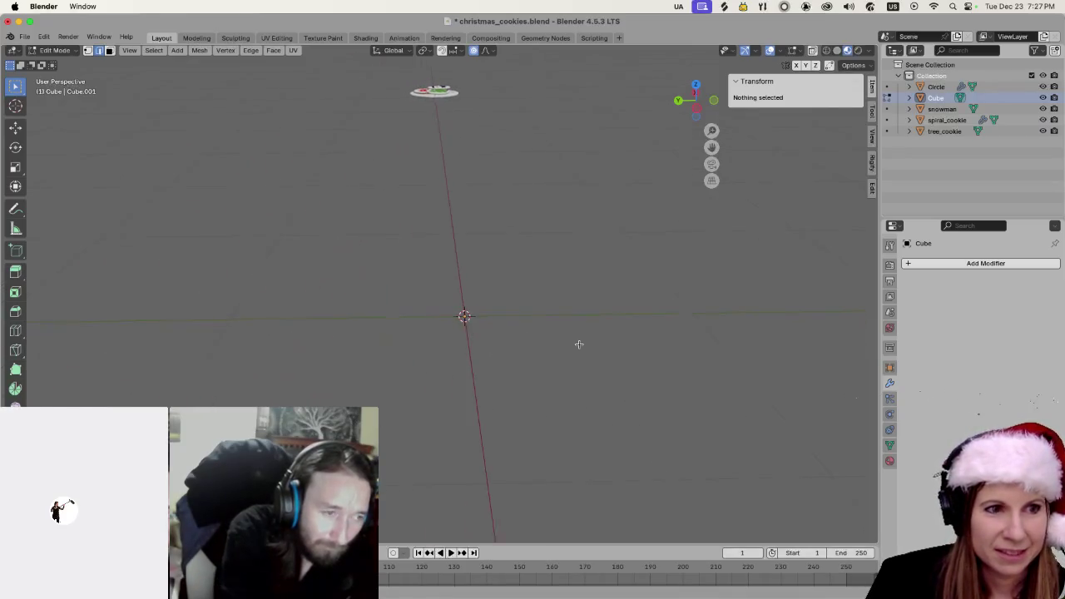
scroll(451, 380, down, 5)
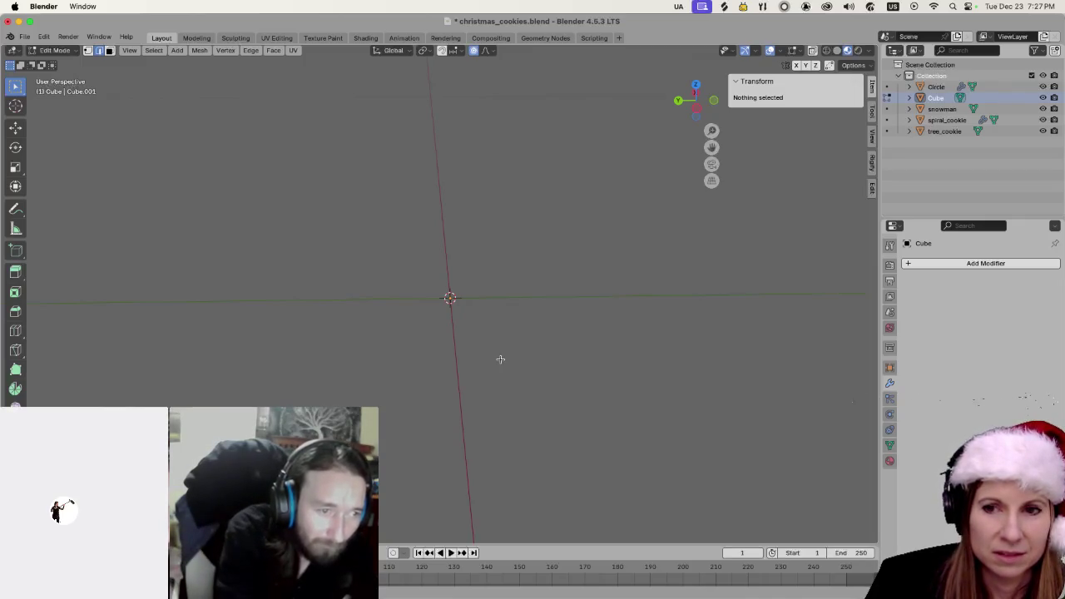
key(Tab)
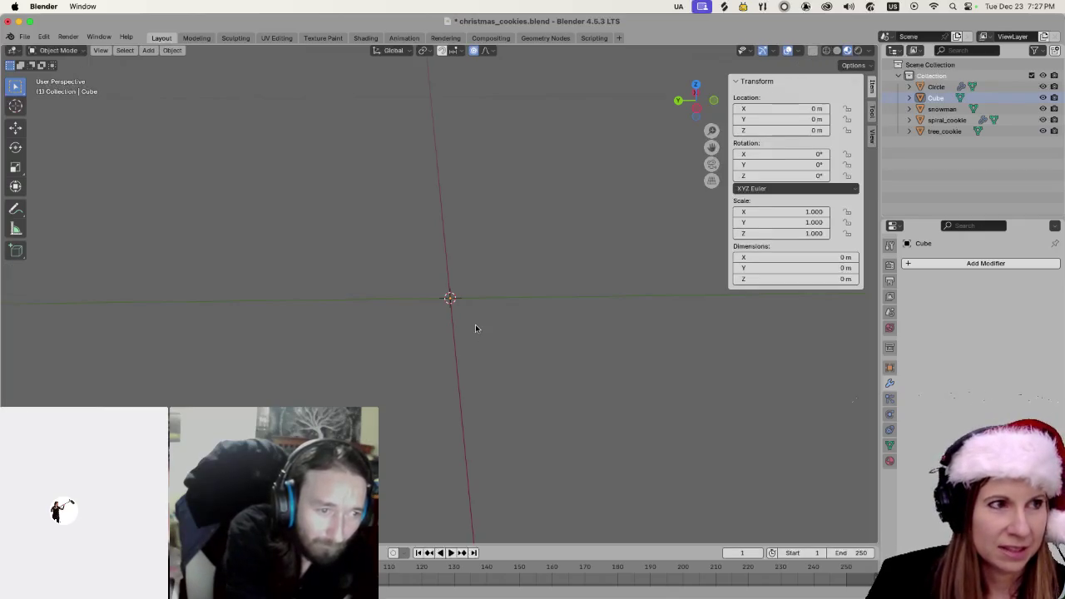
Delete the selected vertices from the Cube mesh and go back to Object Mode
key(Tab)
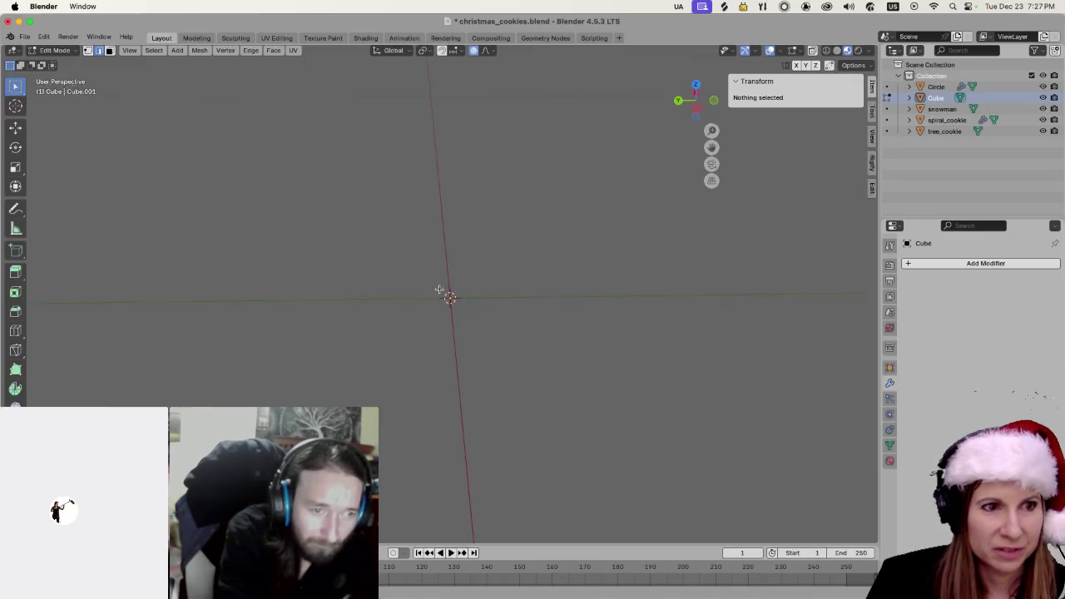
scroll(464, 332, right, 5)
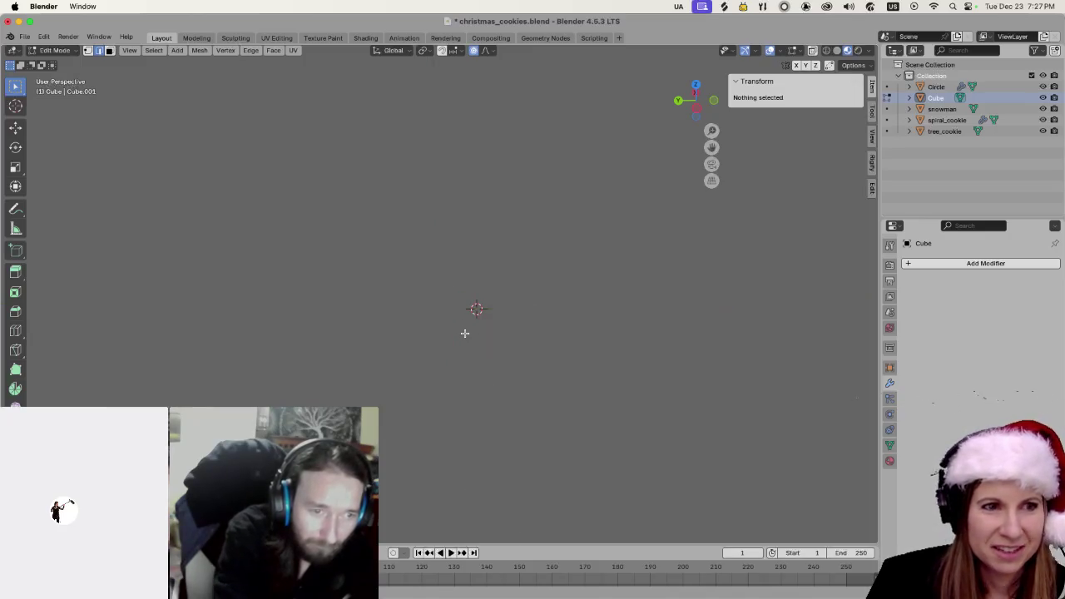
scroll(446, 315, up, 3)
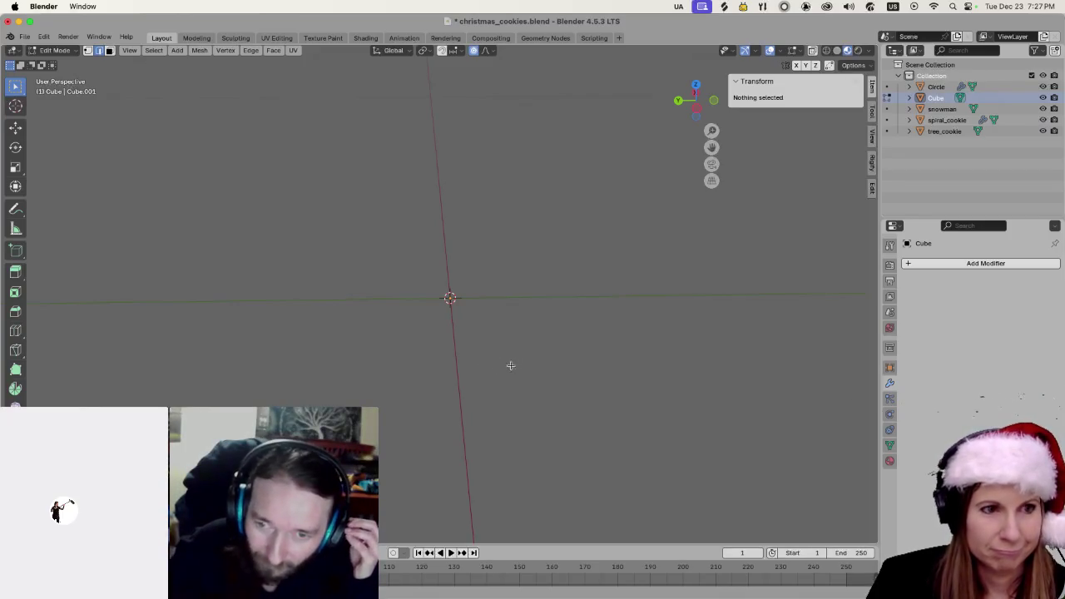
key(x)
click(415, 317)
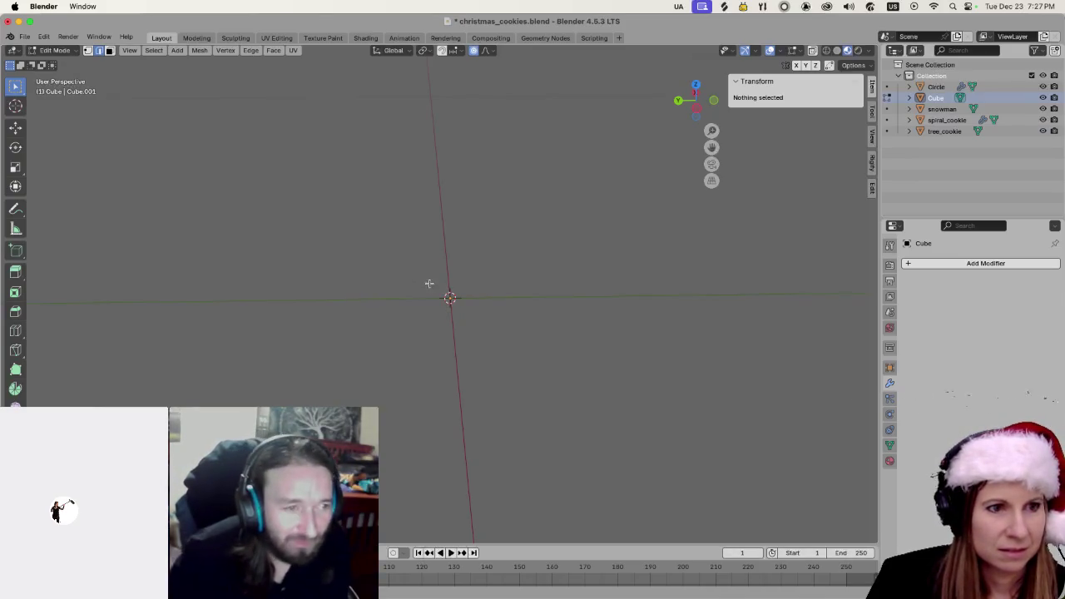
key(Tab)
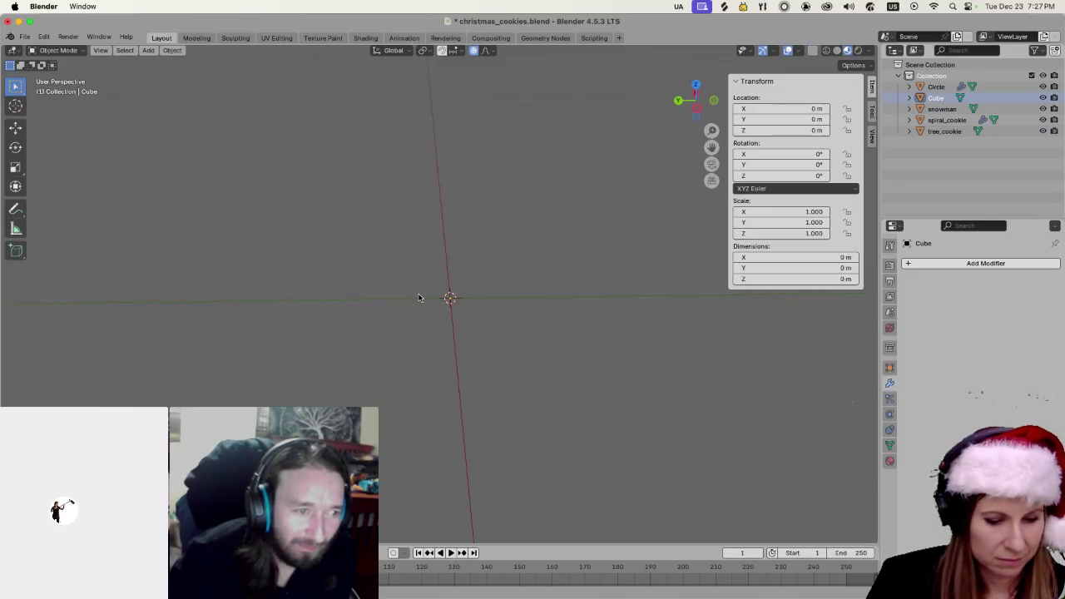
Move the Cube's single vertex along Y to about -0.0228 m
key(g)
key(y)
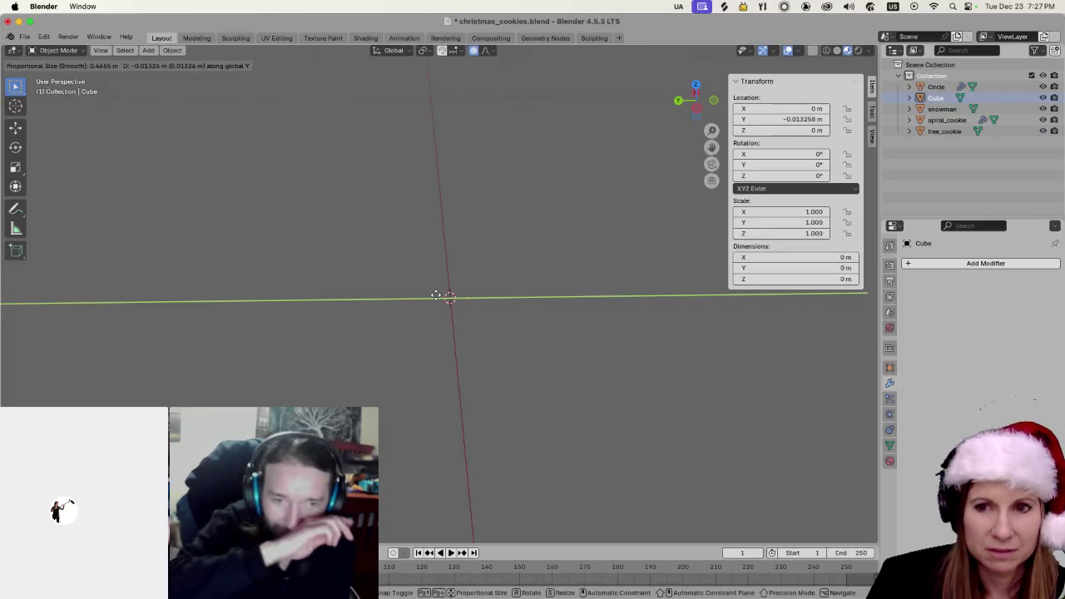
key(Escape)
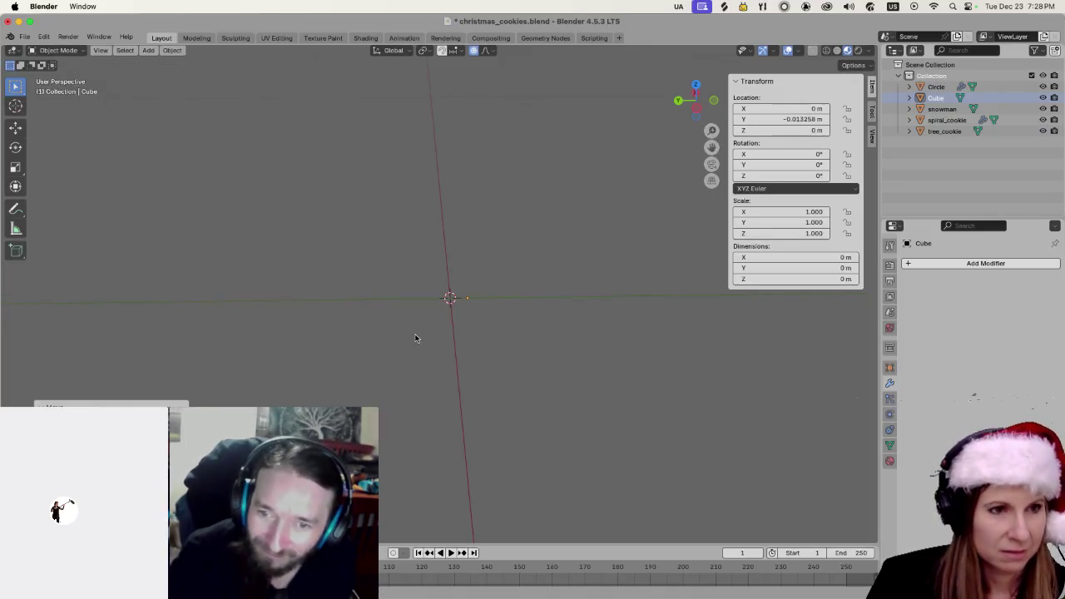
key(Tab)
key(1)
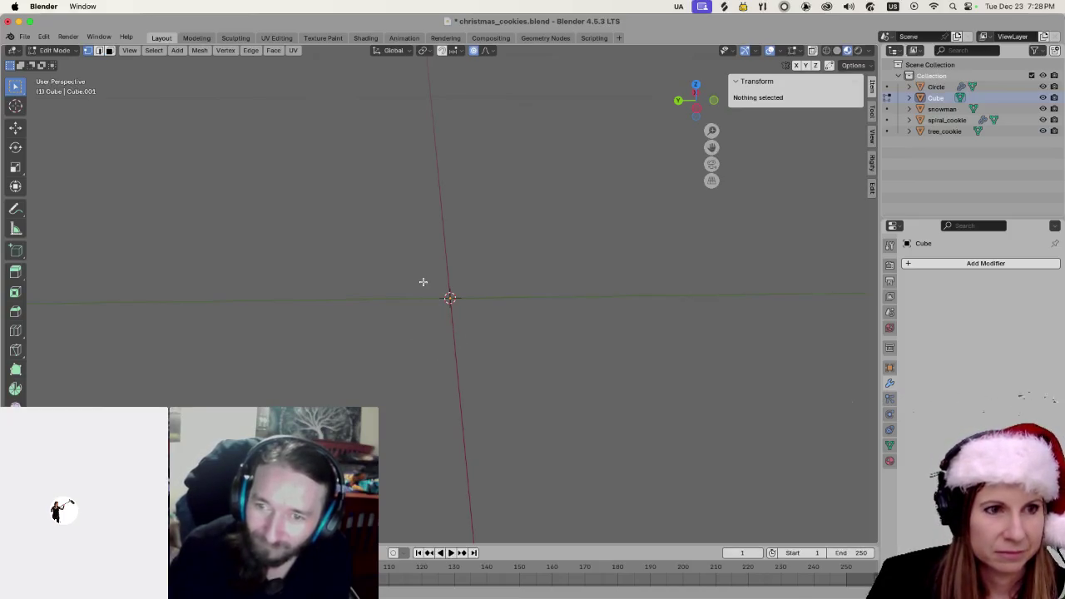
click(437, 300)
key(g)
key(y)
click(487, 314)
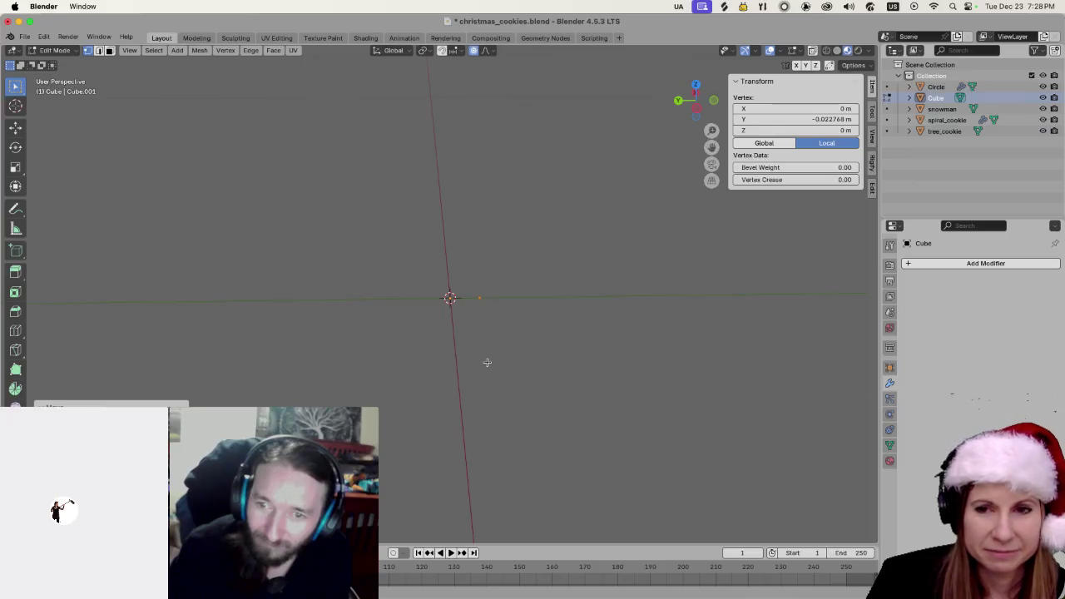
Frame the vertex in the view and return to Object Mode
key(KP_Decimal)
scroll(492, 369, right, 2)
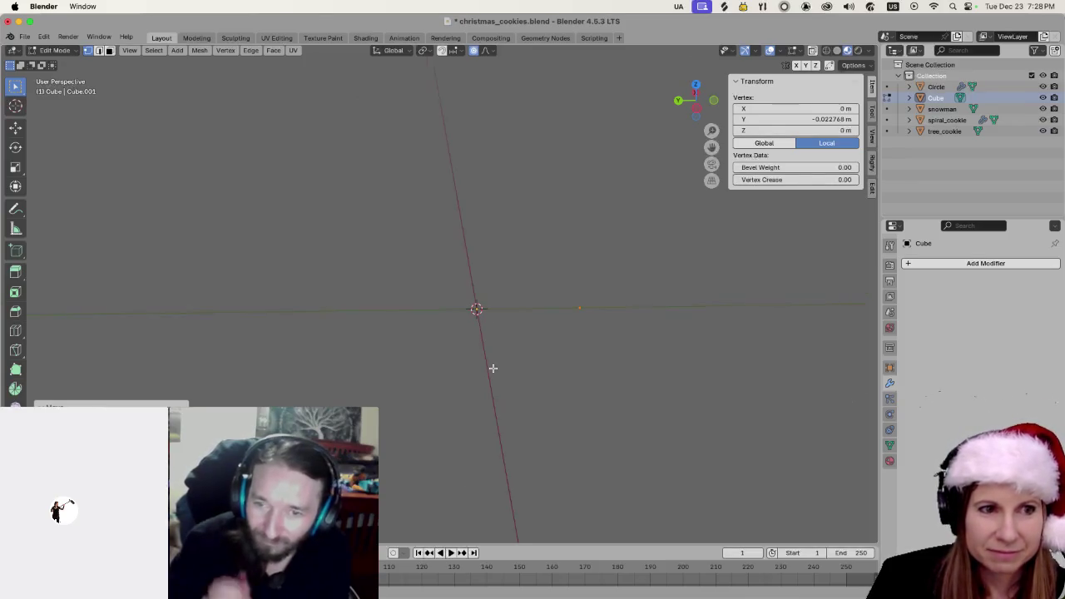
scroll(571, 356, right, 5)
scroll(574, 355, right, 3)
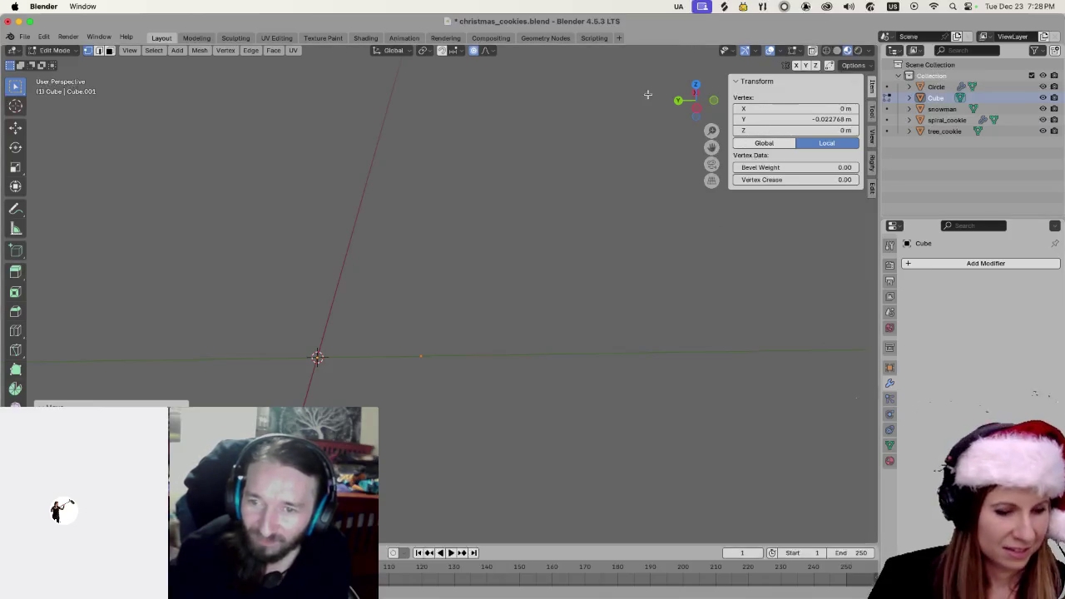
key(Tab)
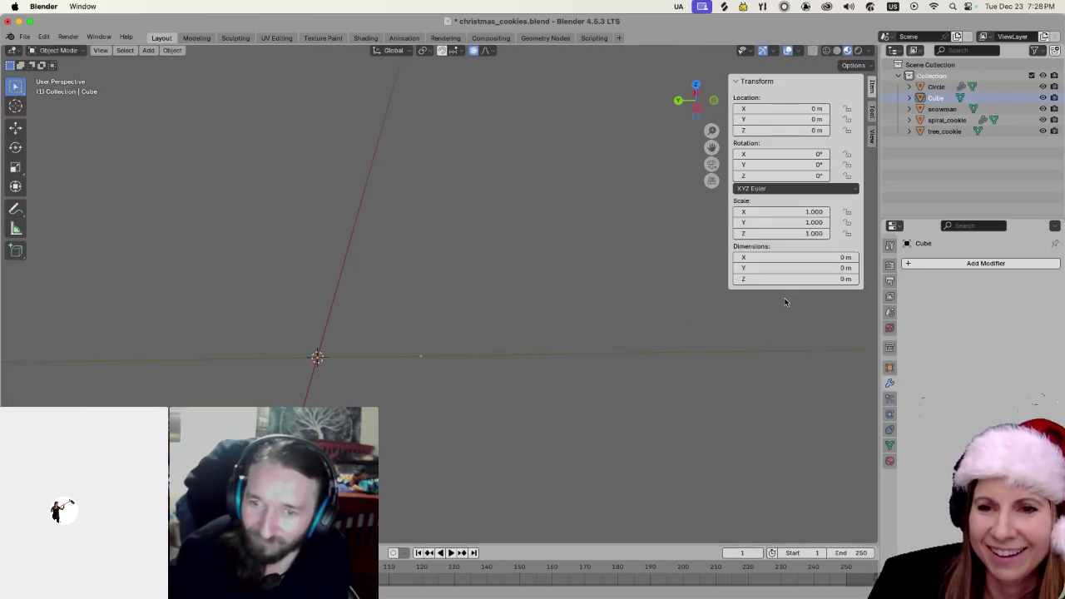
Add a Screw modifier with its Screw height set to 0.1 m
click(910, 265)
mouse_move(913, 266)
click(955, 374)
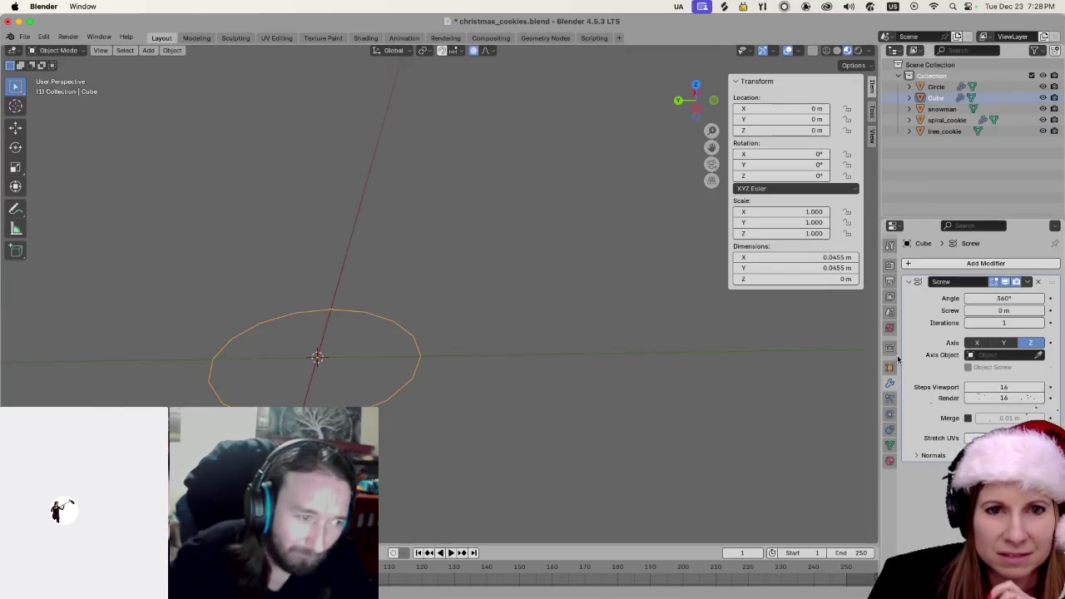
mouse_move(1003, 311)
mouse_down()
mouse_move(1023, 310)
mouse_move(1002, 310)
mouse_up()
scroll(625, 342, down, 3)
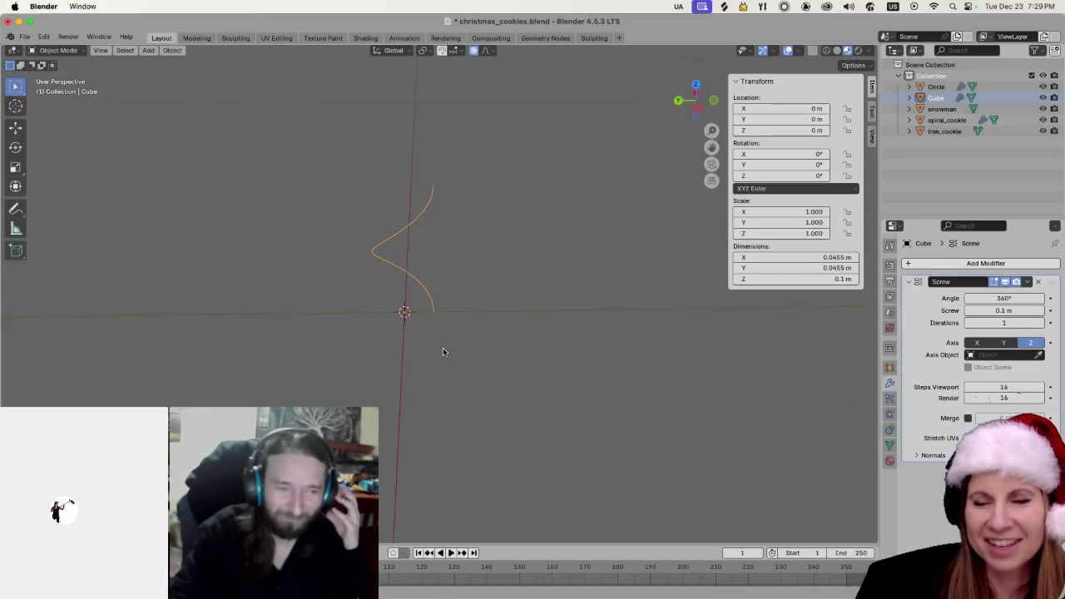
scroll(444, 346, up, 5)
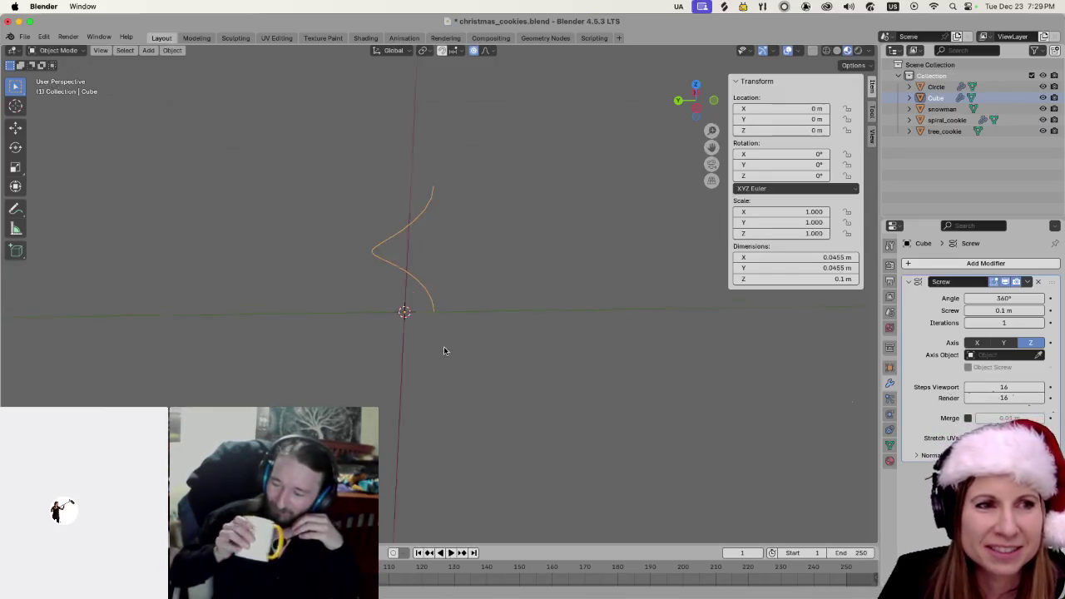
scroll(444, 350, down, 3)
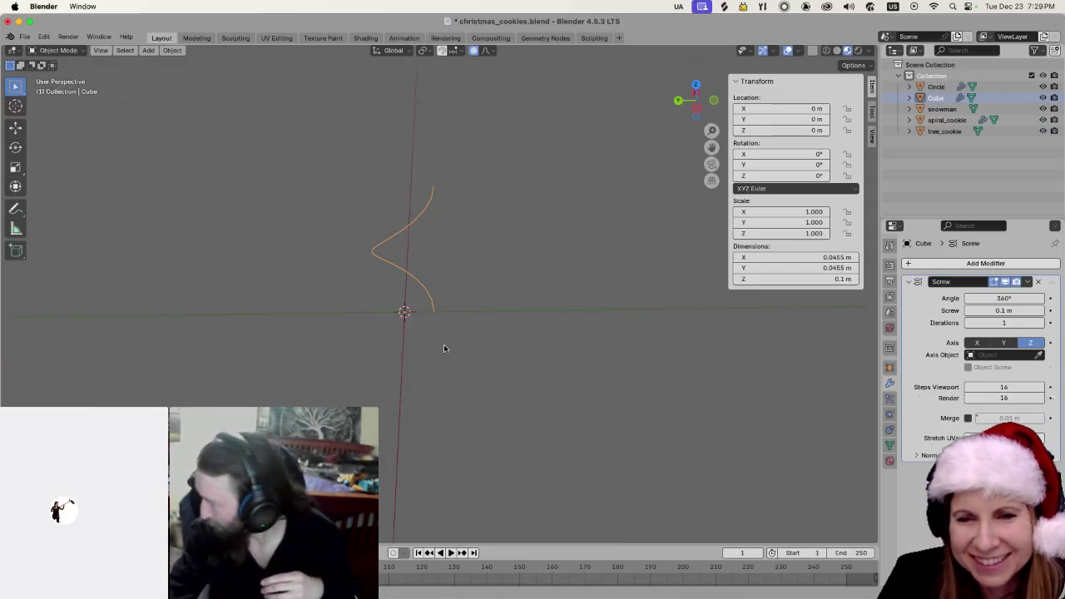
Reselect the helix and apply the Screw modifier to bake it
click(533, 292)
drag(321, 164, 423, 331)
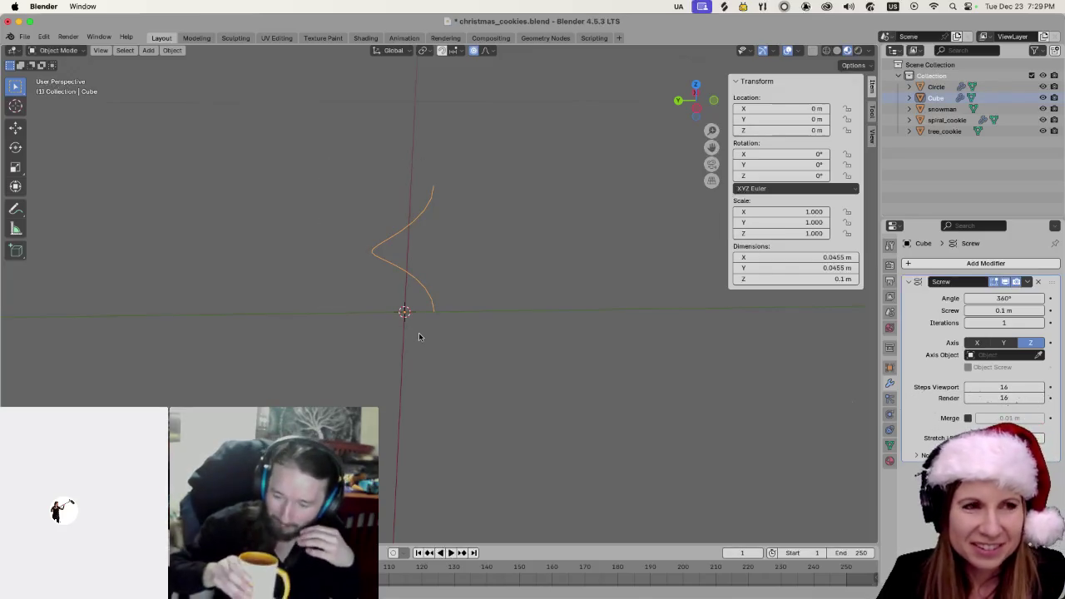
click(1027, 281)
click(1014, 295)
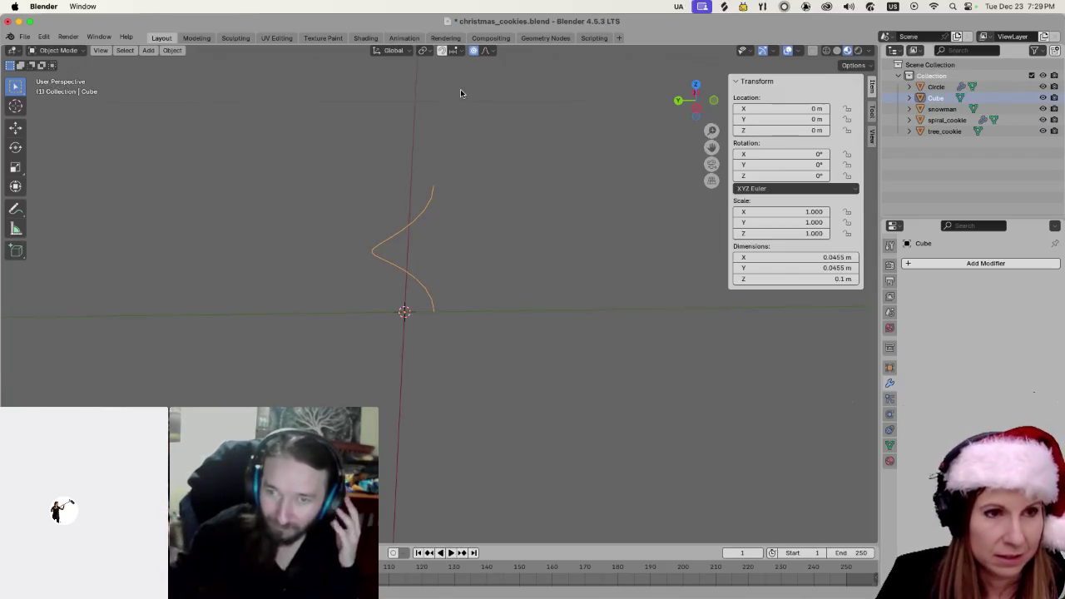
Try a proportional Z scale on the helix in Edit Mode, then undo it
key(Tab)
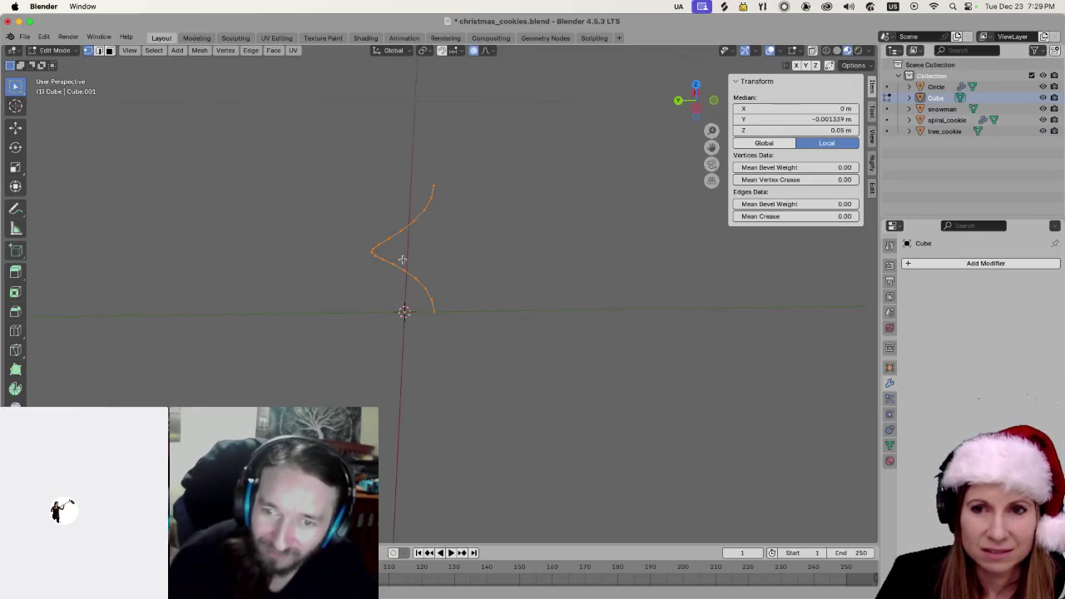
key(s)
key(z)
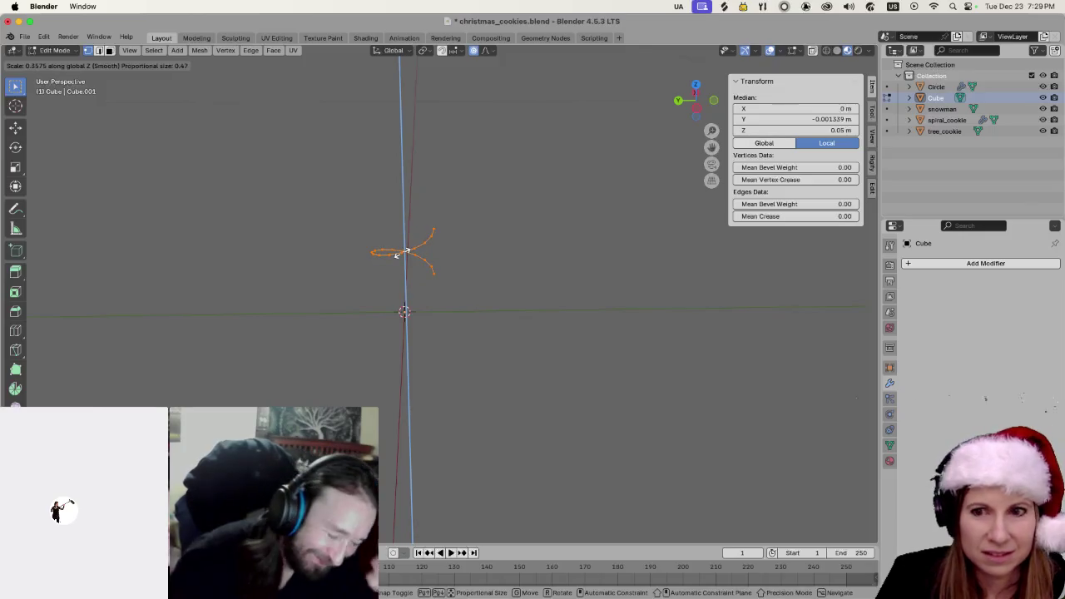
click(404, 252)
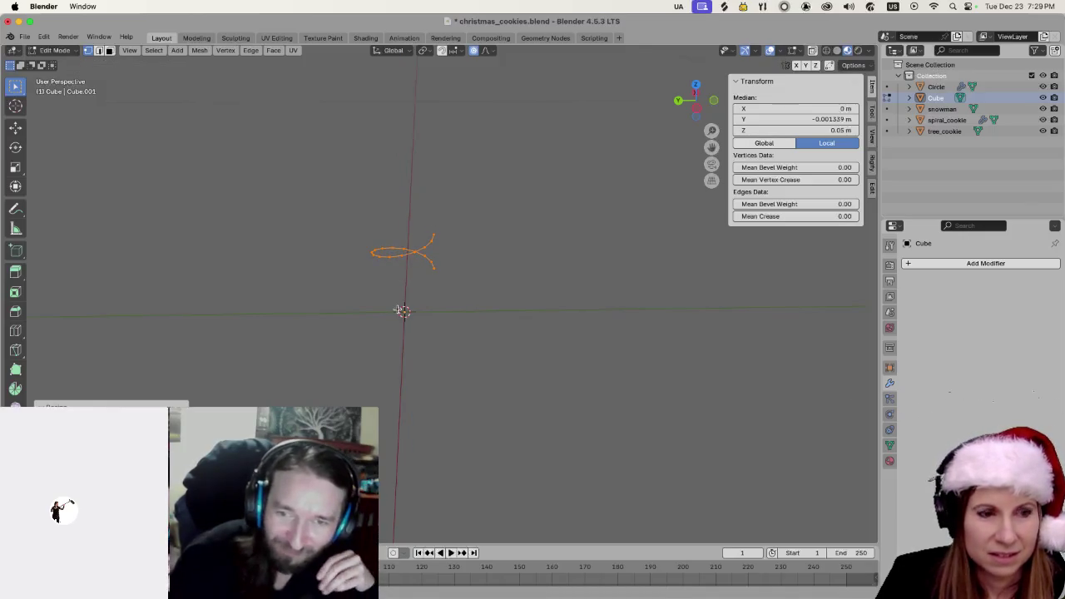
key(super+z)
Select the helix's top endpoint vertex at Y -0.022768 m, Z 0.1 m
click(430, 185)
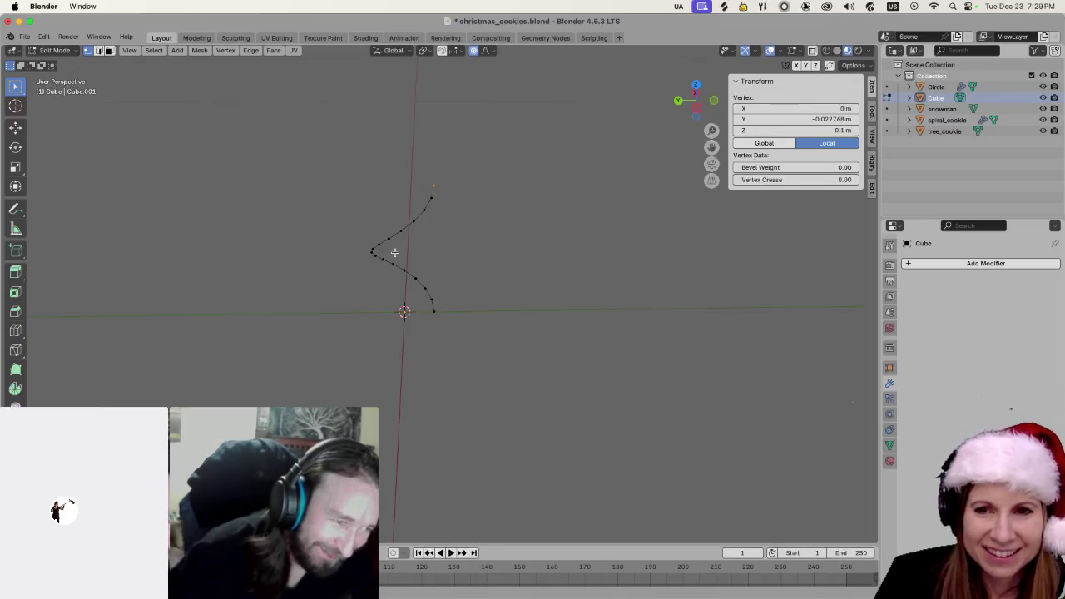
click(482, 229)
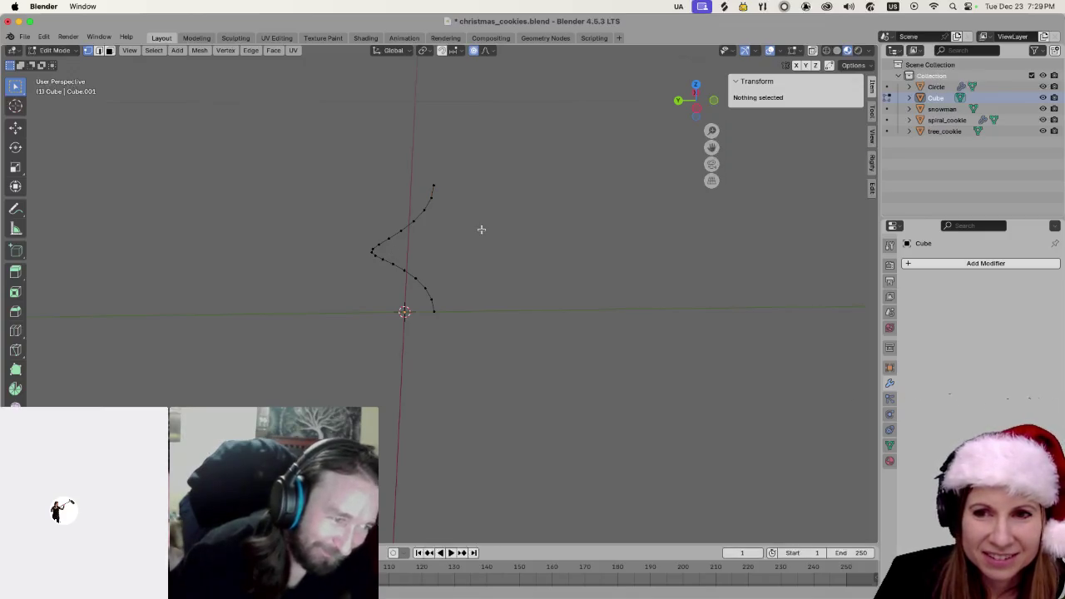
click(432, 187)
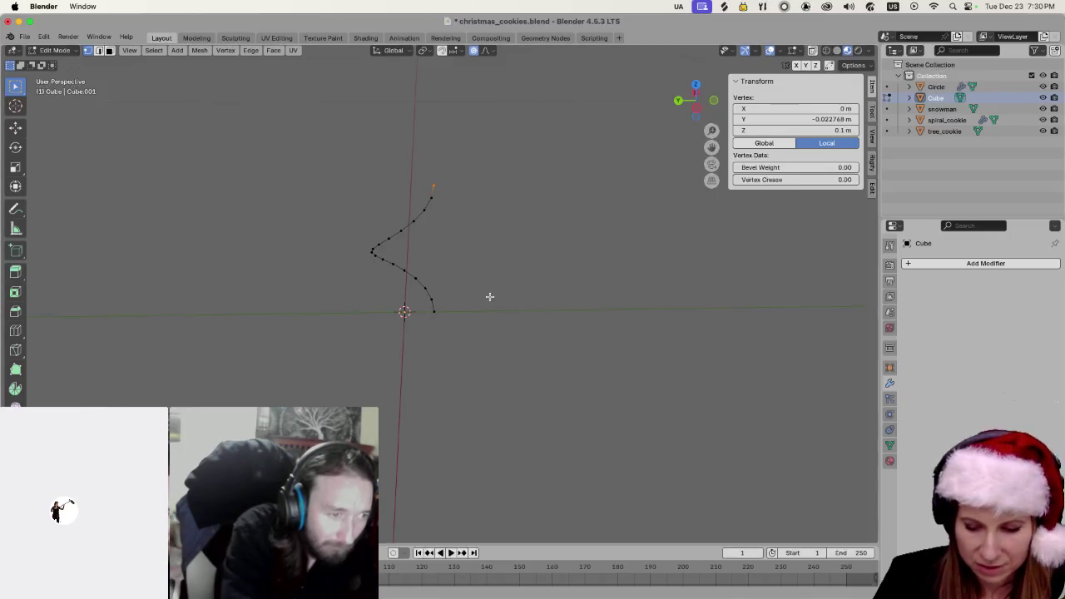
scroll(476, 265, up, 8)
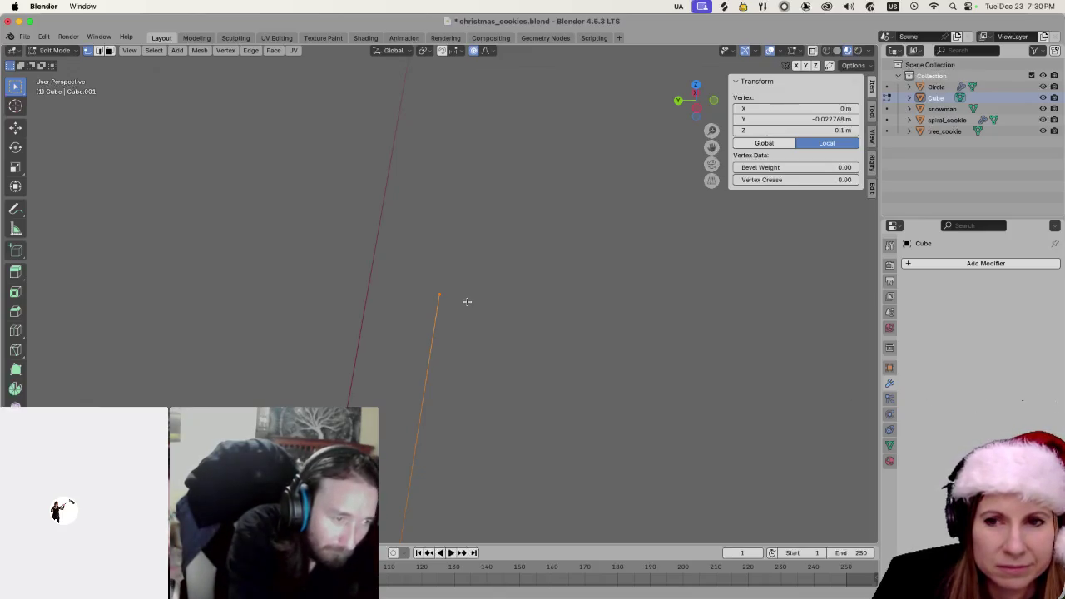
scroll(464, 304, down, 2)
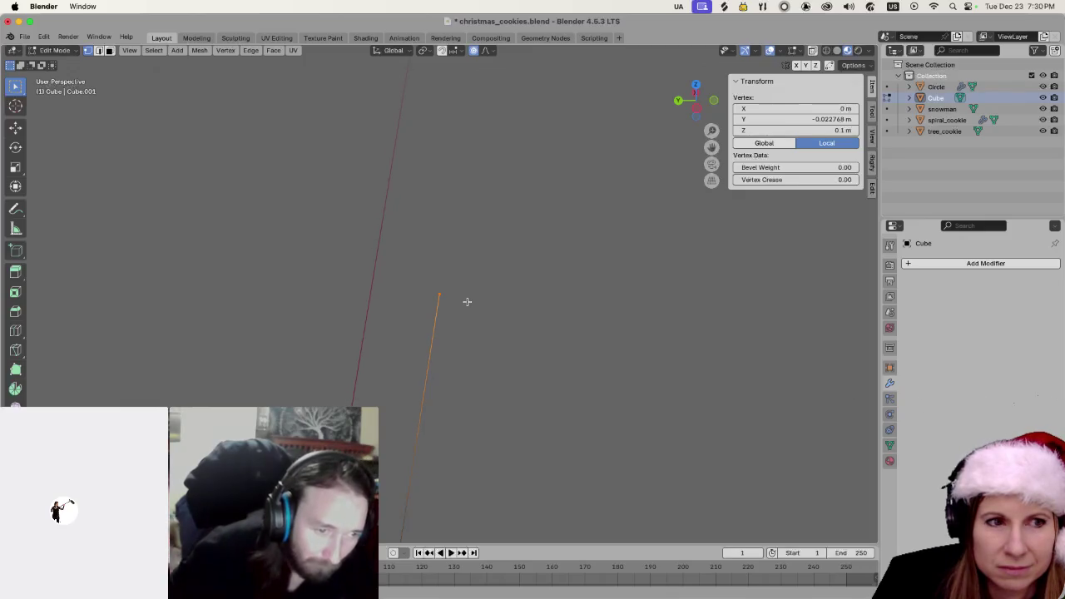
scroll(463, 306, down, 2)
scroll(462, 306, down, 5)
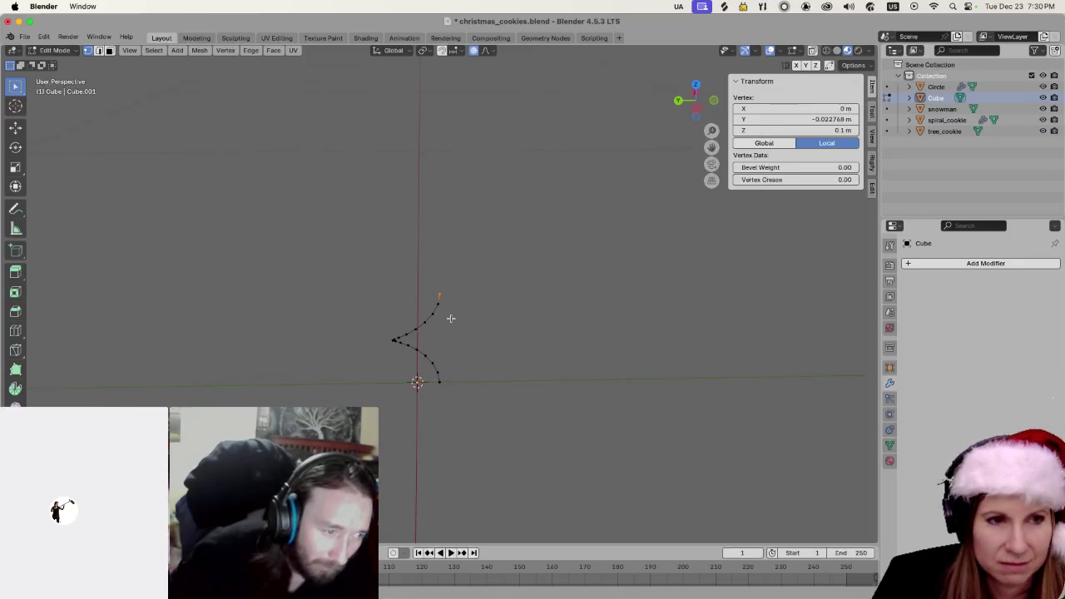
Set the transform pivot to 3D Cursor and try a horizontal proportional enlargement, then undo it
key(period)
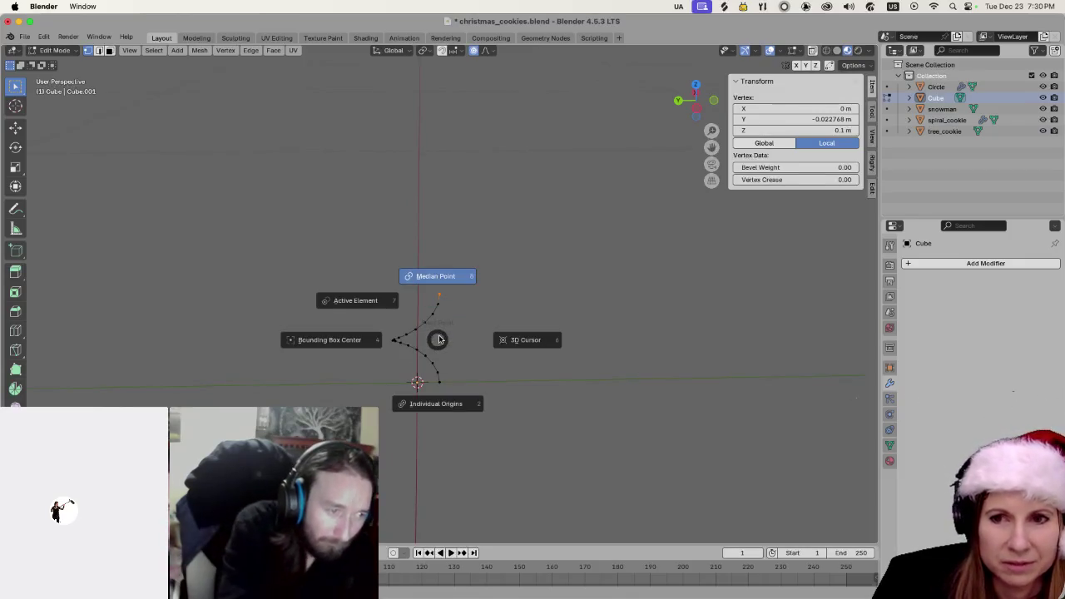
click(510, 339)
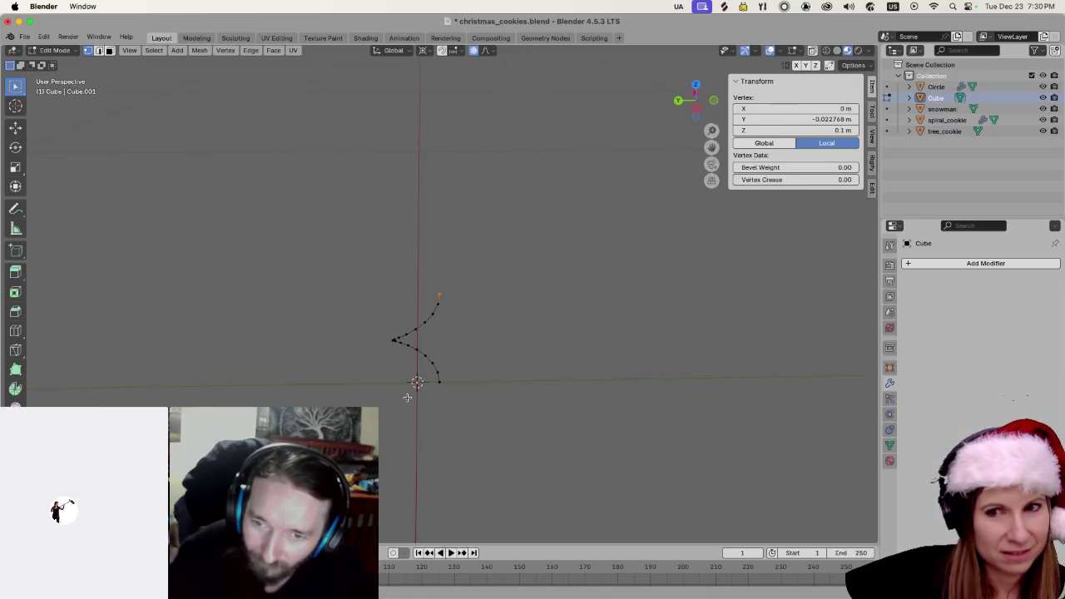
key(s)
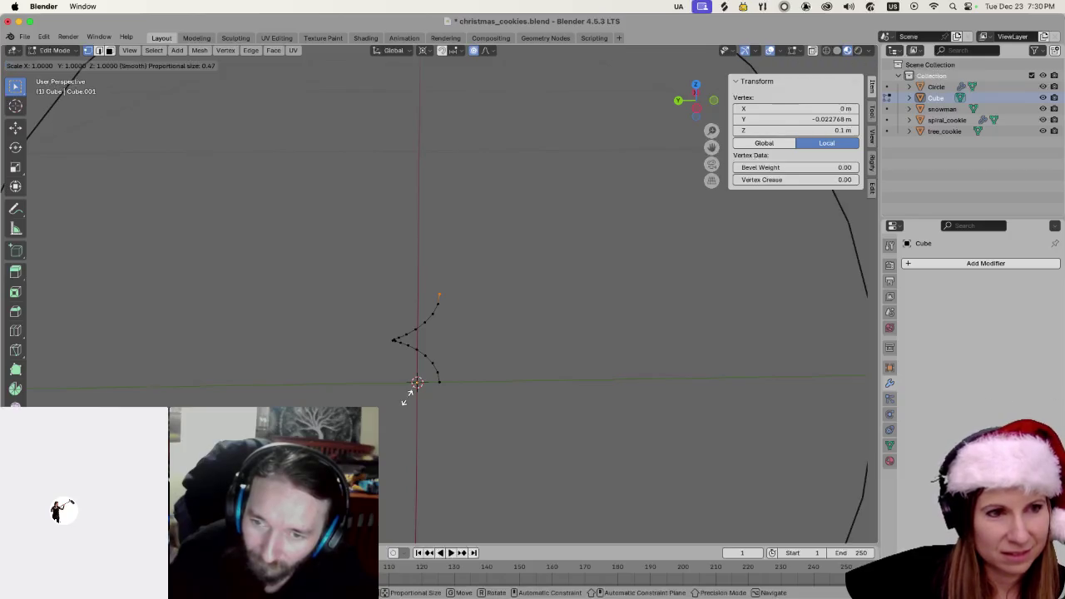
key(shift+z)
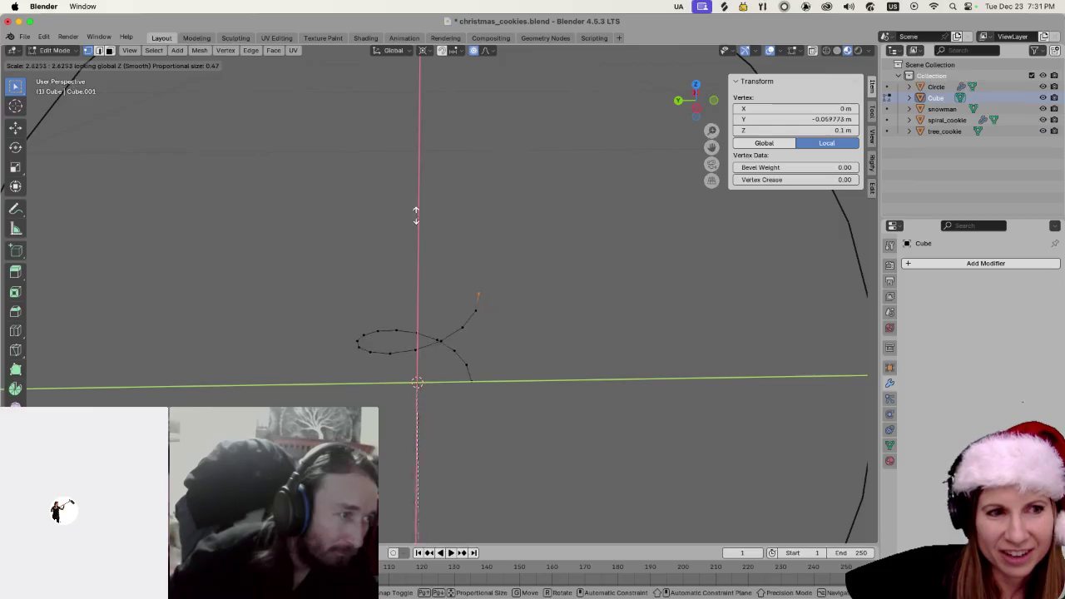
click(472, 261)
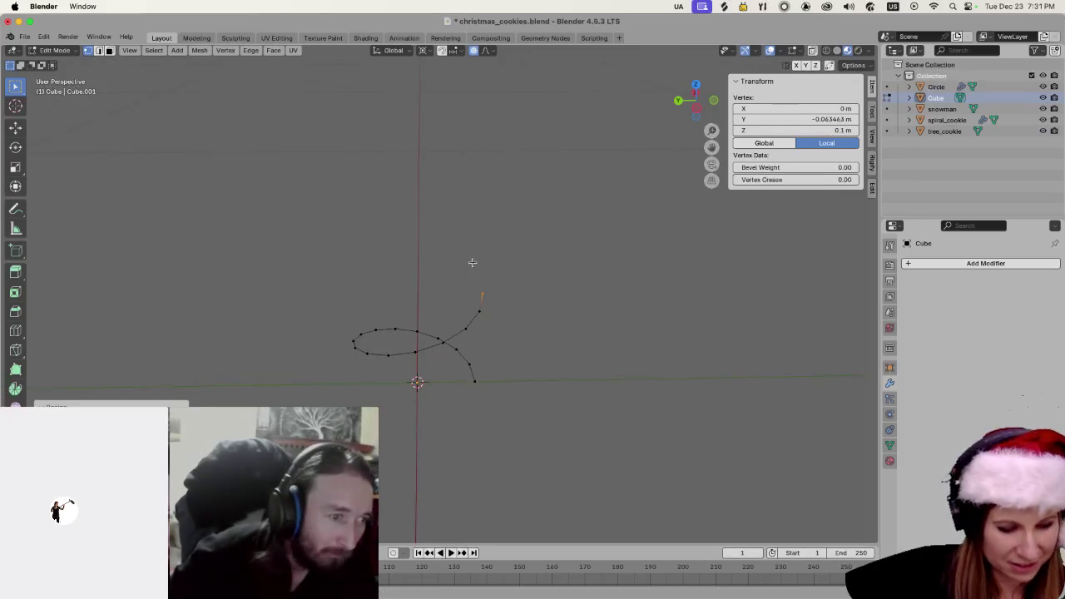
key(ctrl+z)
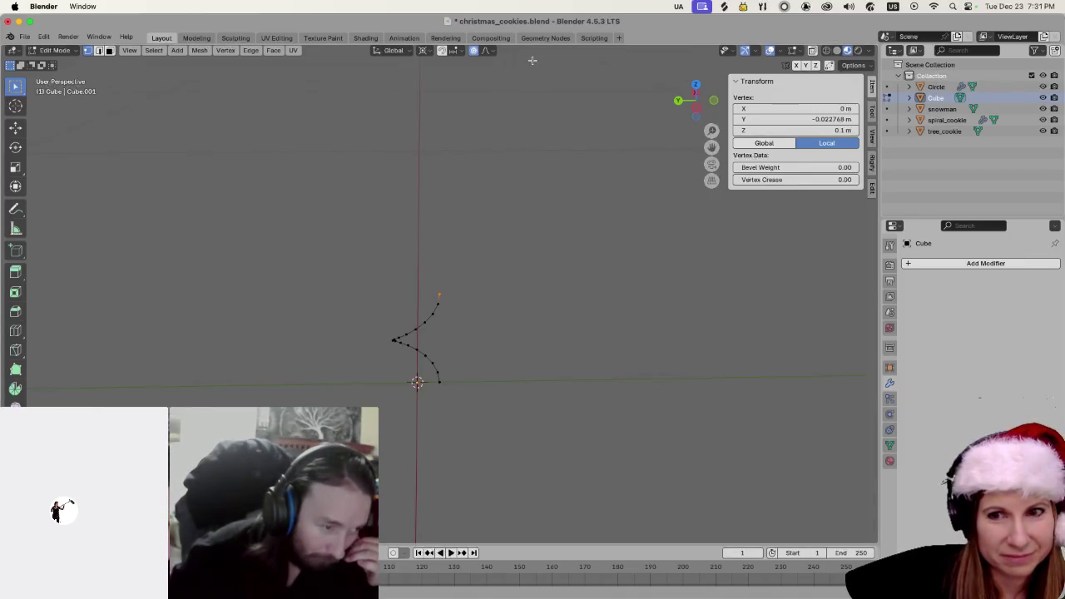
Proportionally scale the top point inward horizontally to Y -0.020872 m
key(s)
key(shift+z)
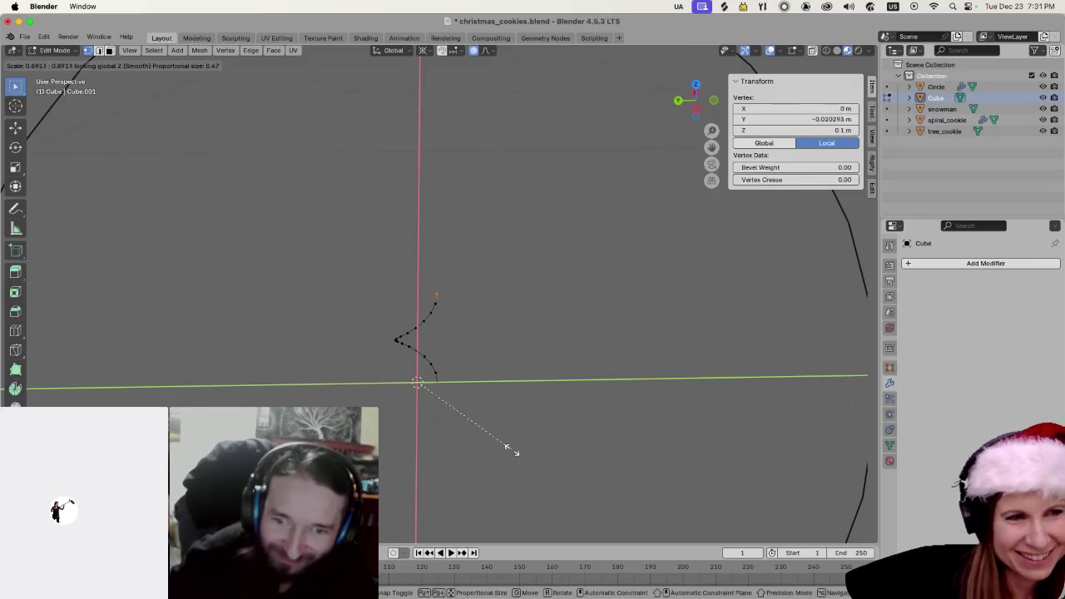
click(58, 202)
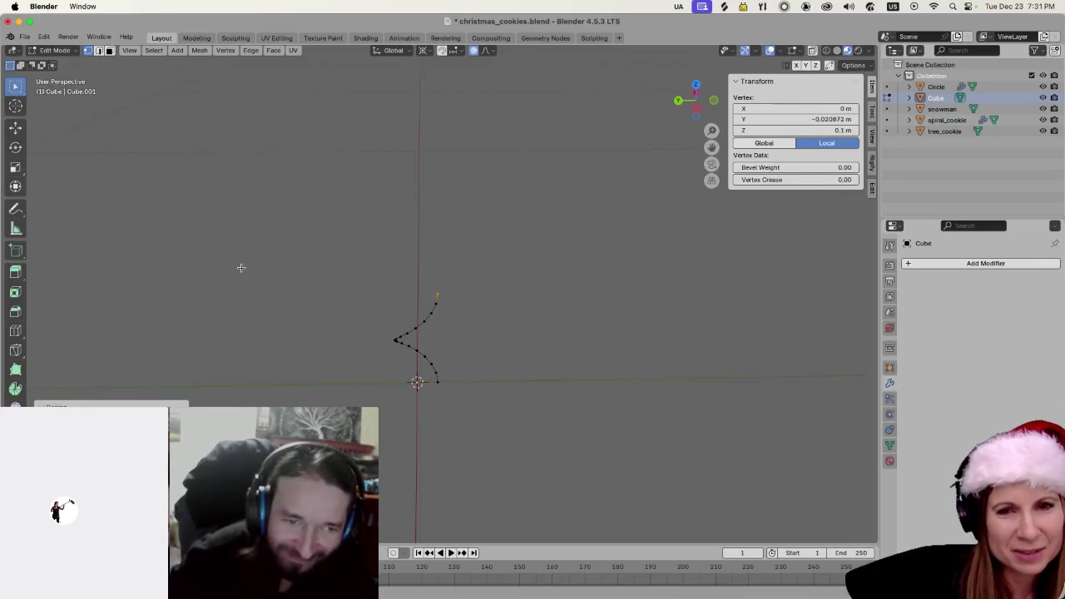
scroll(363, 299, down, 5)
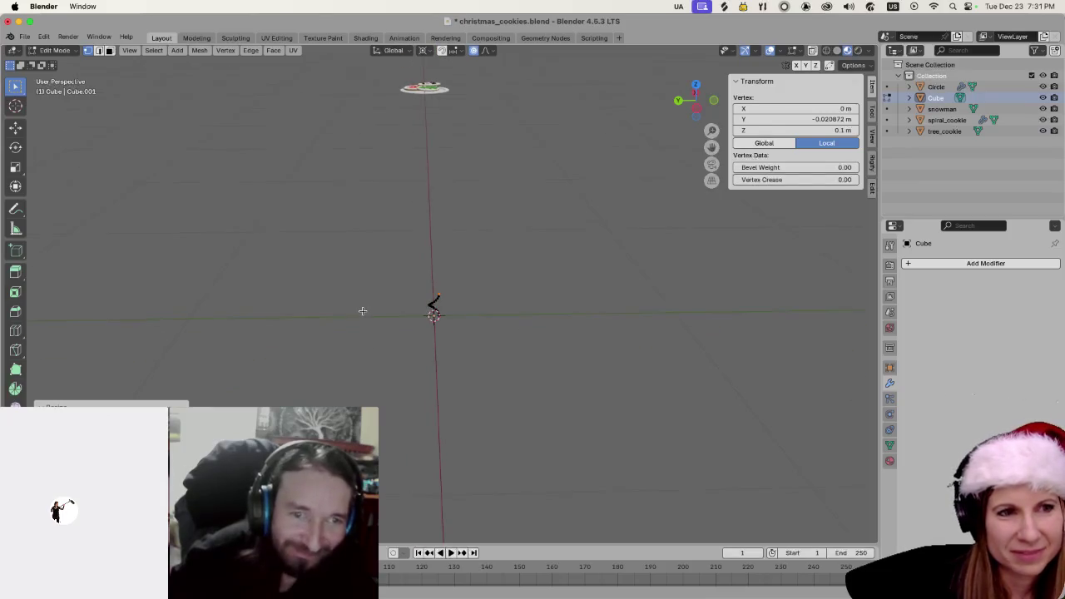
Undo the point scale and uniformly scale the whole helix object to 11.305
key(super+z)
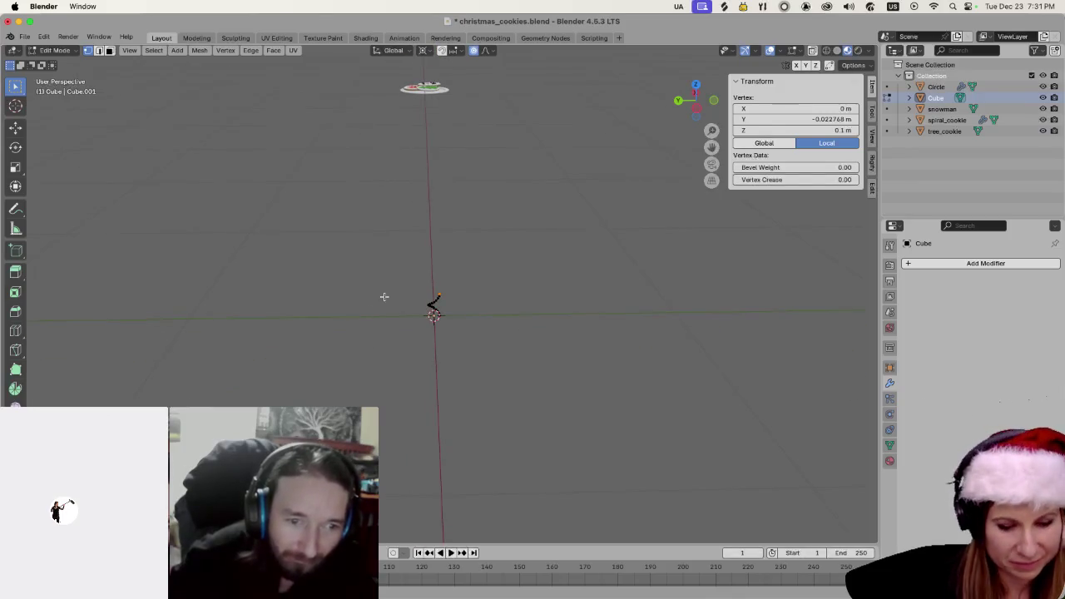
key(Tab)
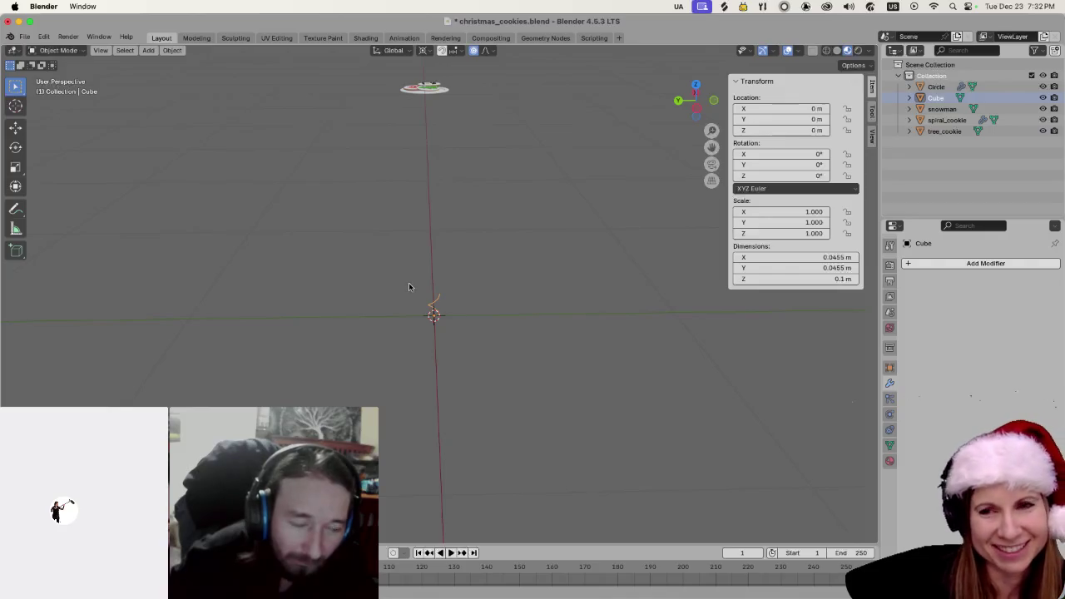
key(s)
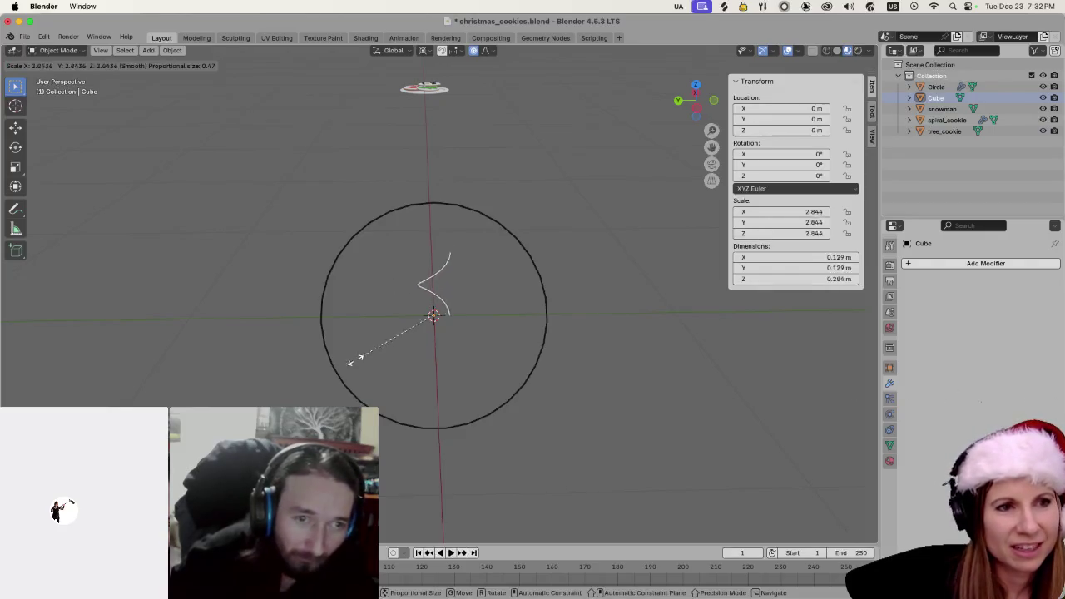
click(292, 365)
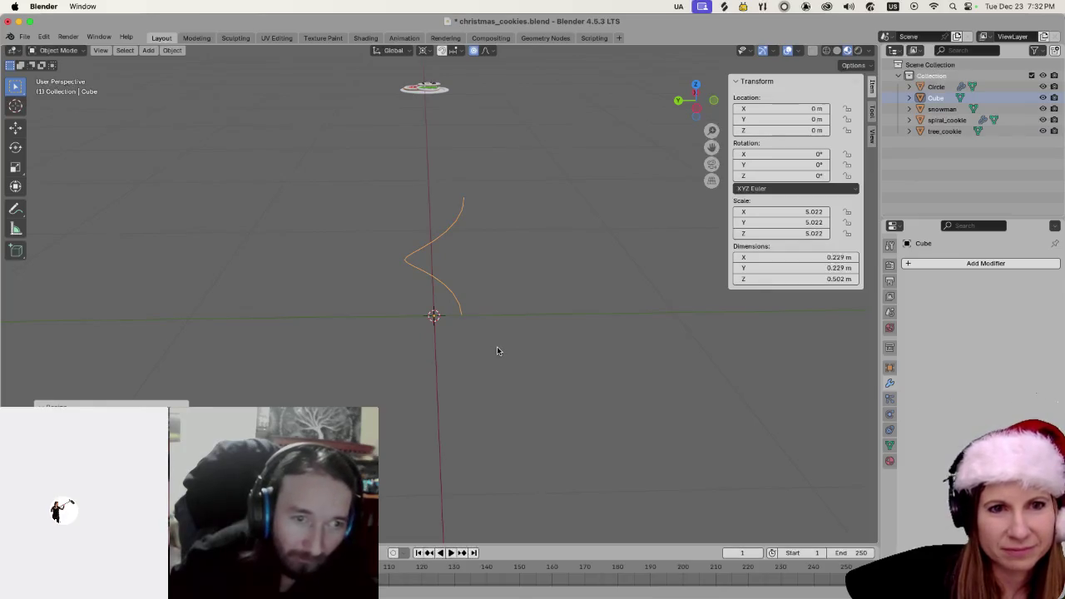
key(s)
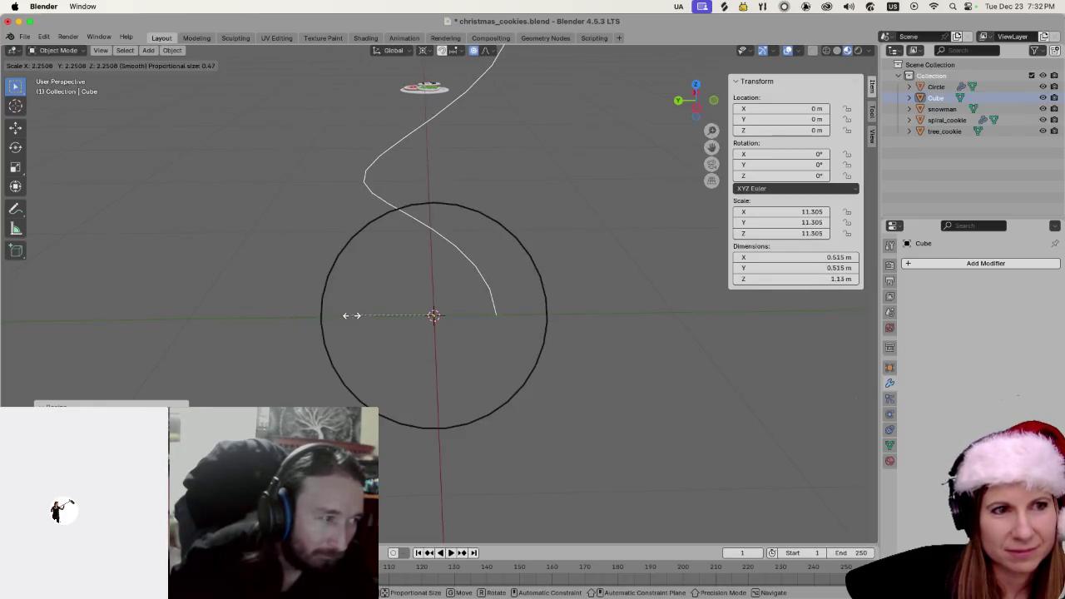
click(352, 313)
scroll(525, 287, down, 5)
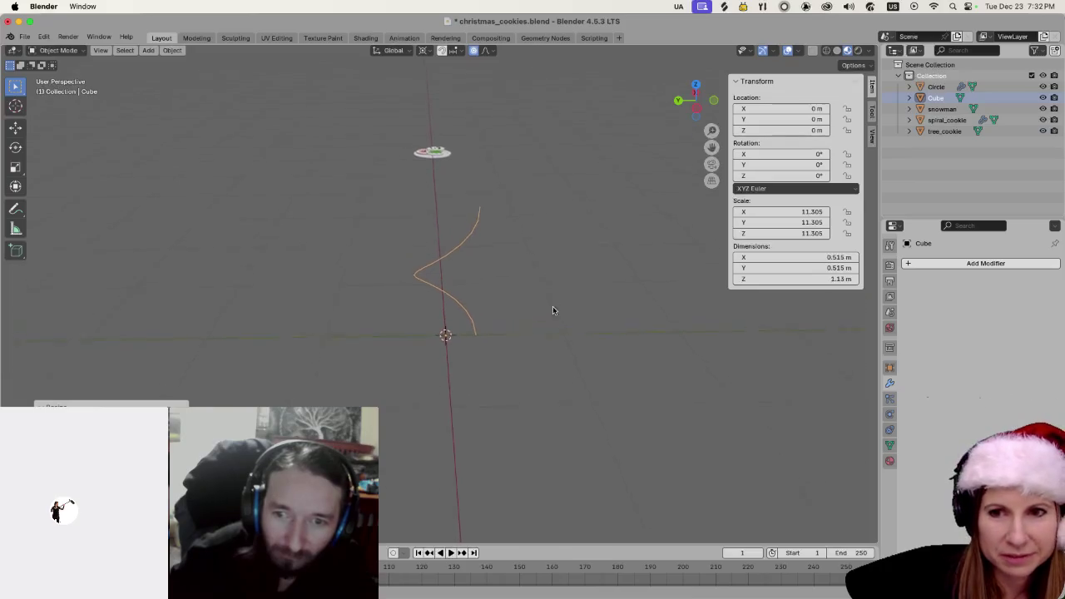
scroll(491, 373, up, 1)
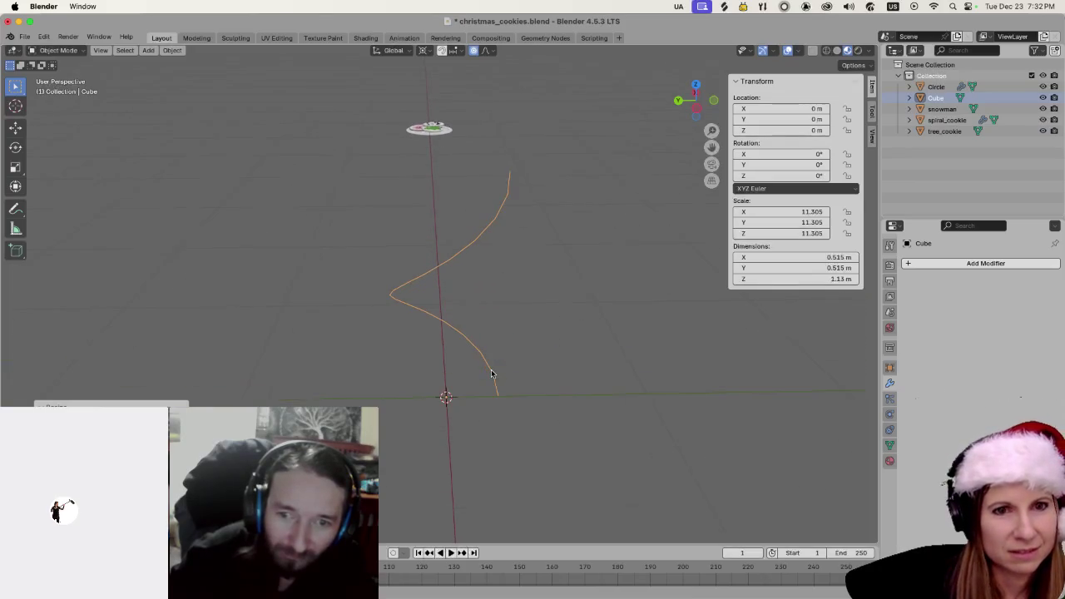
key(Tab)
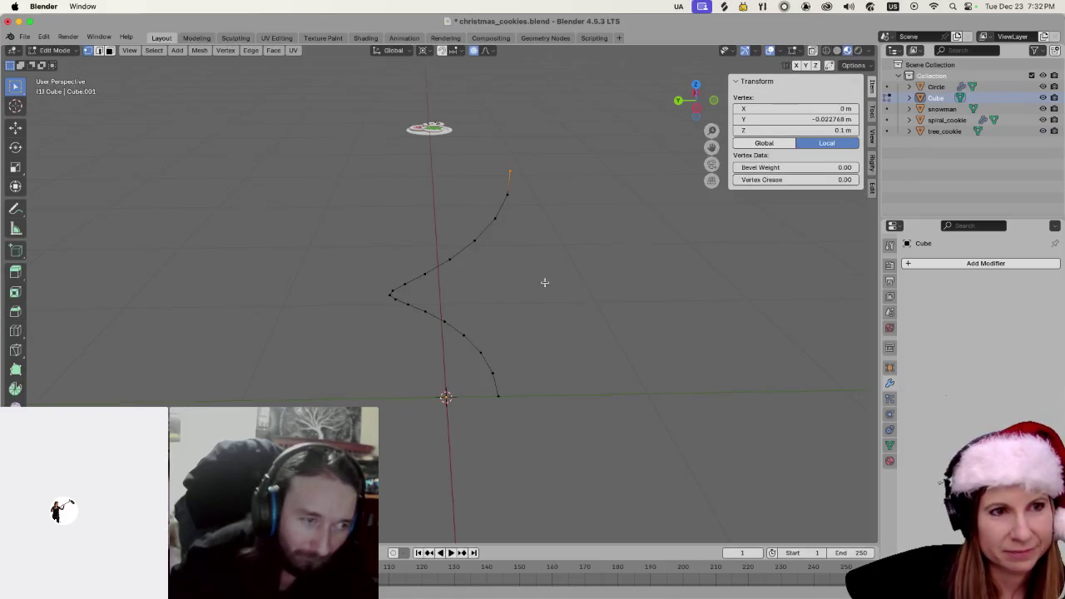
Begin a Z-locked proportional scale of about 1.60, tuning falloff size with the wheel
key(s)
key(shift+z)
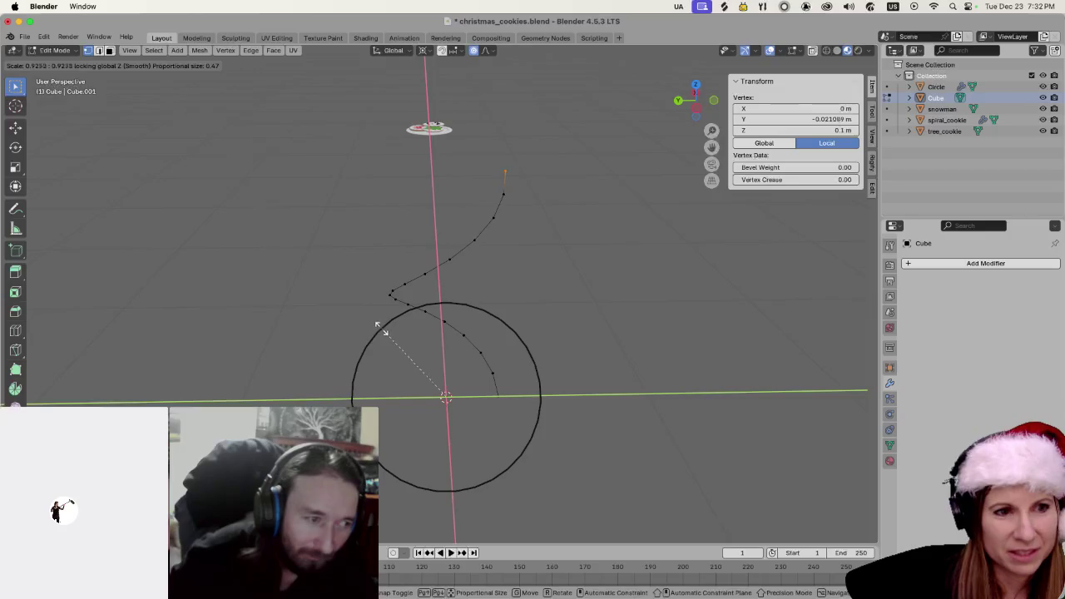
scroll(353, 353, down, 7)
scroll(356, 355, down, 10)
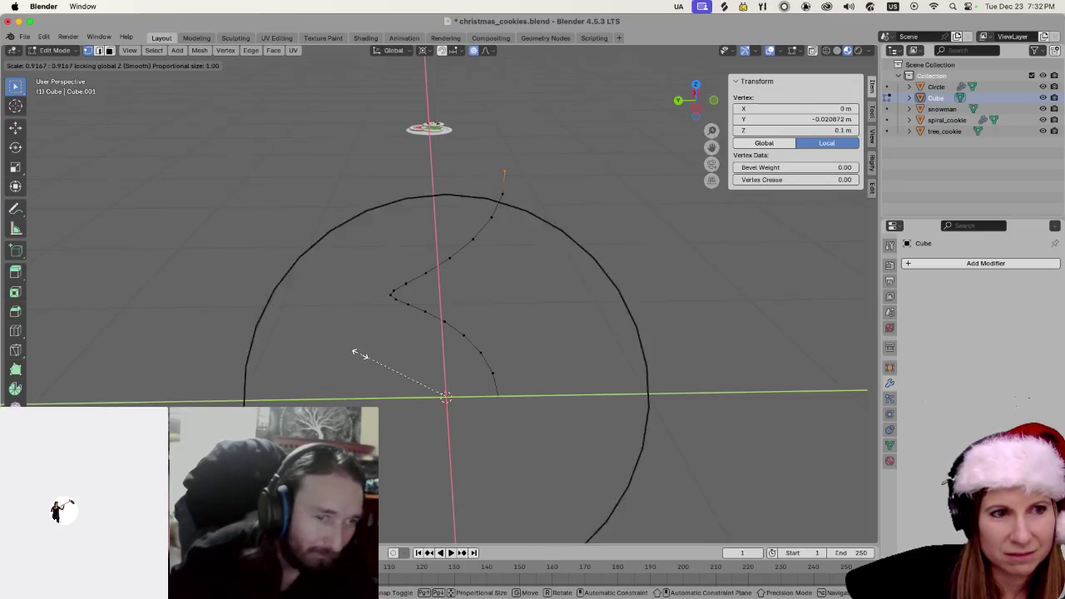
scroll(358, 346, up, 6)
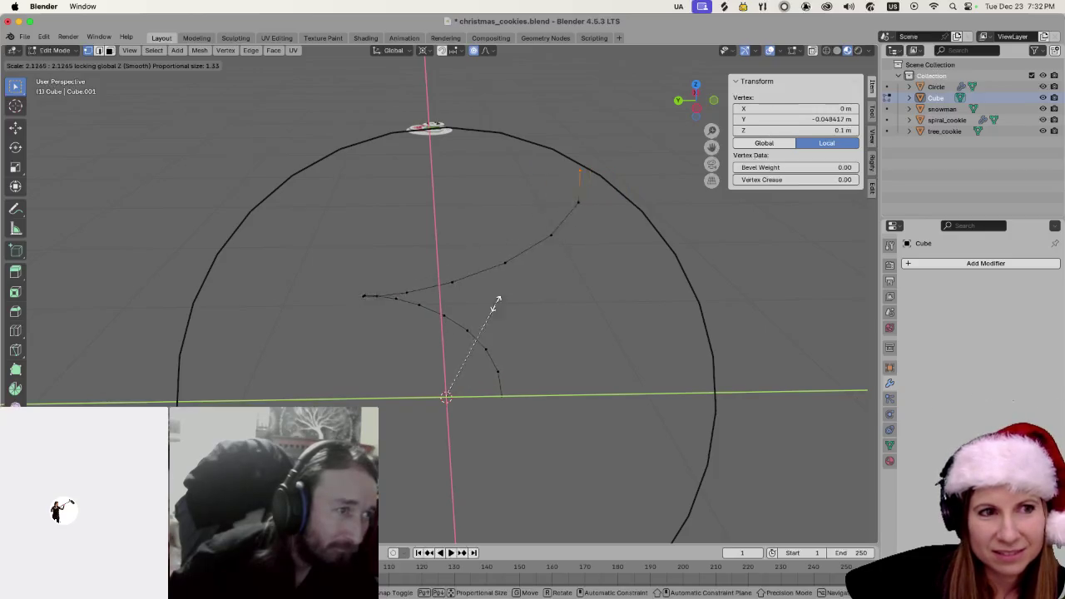
scroll(502, 296, down, 3)
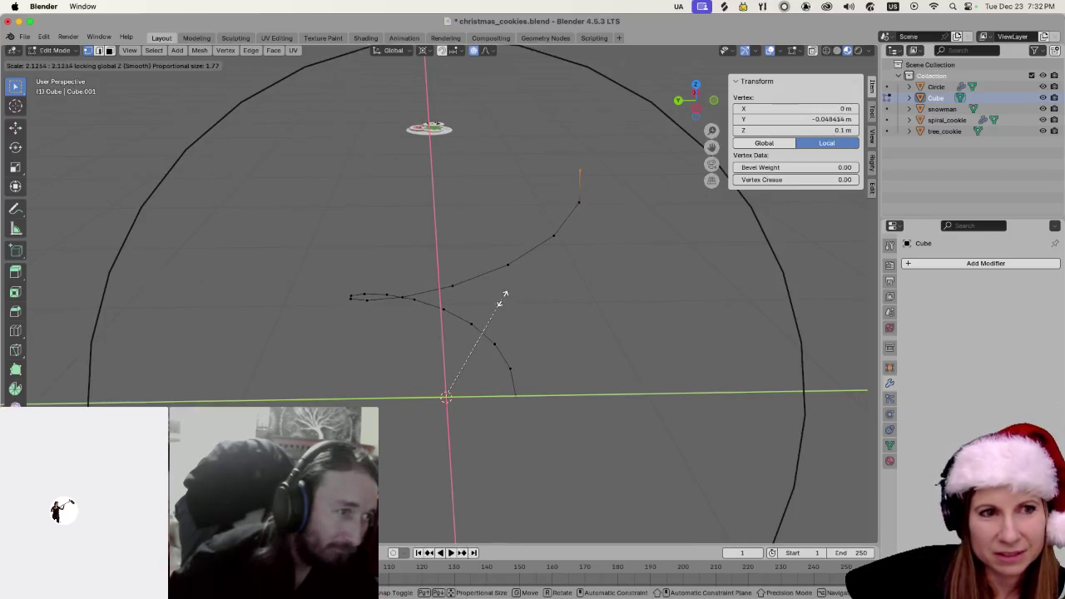
scroll(502, 296, up, 12)
scroll(501, 296, down, 10)
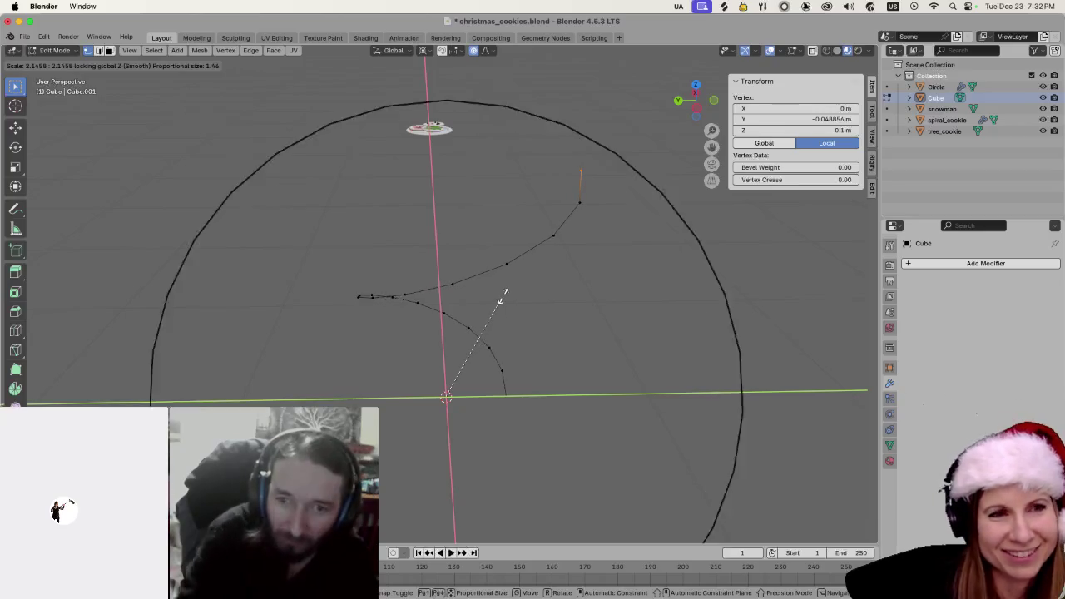
scroll(501, 296, down, 5)
scroll(502, 291, down, 1)
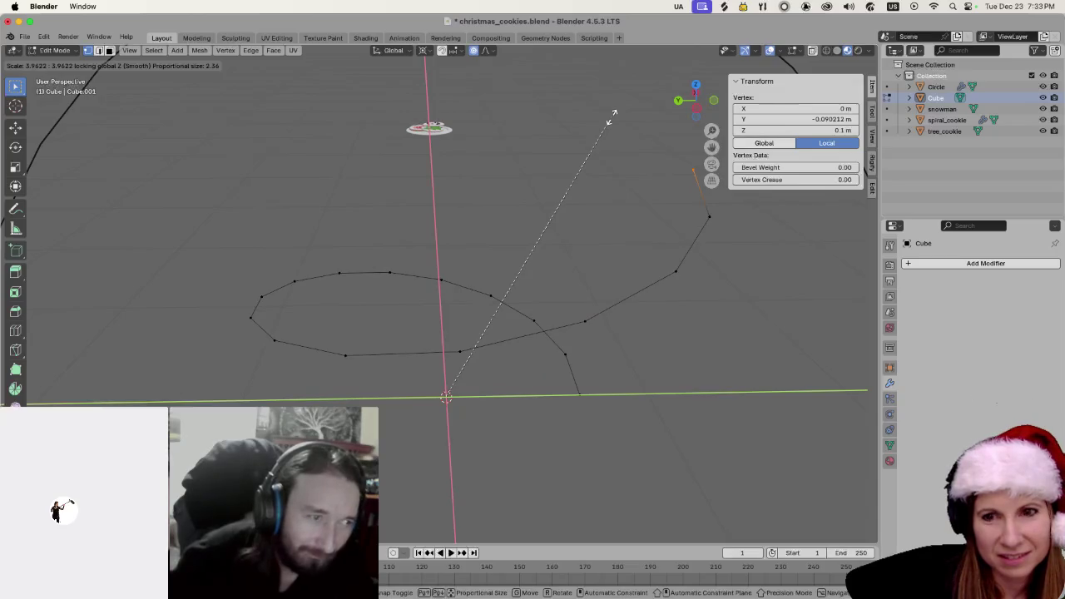
scroll(610, 116, down, 12)
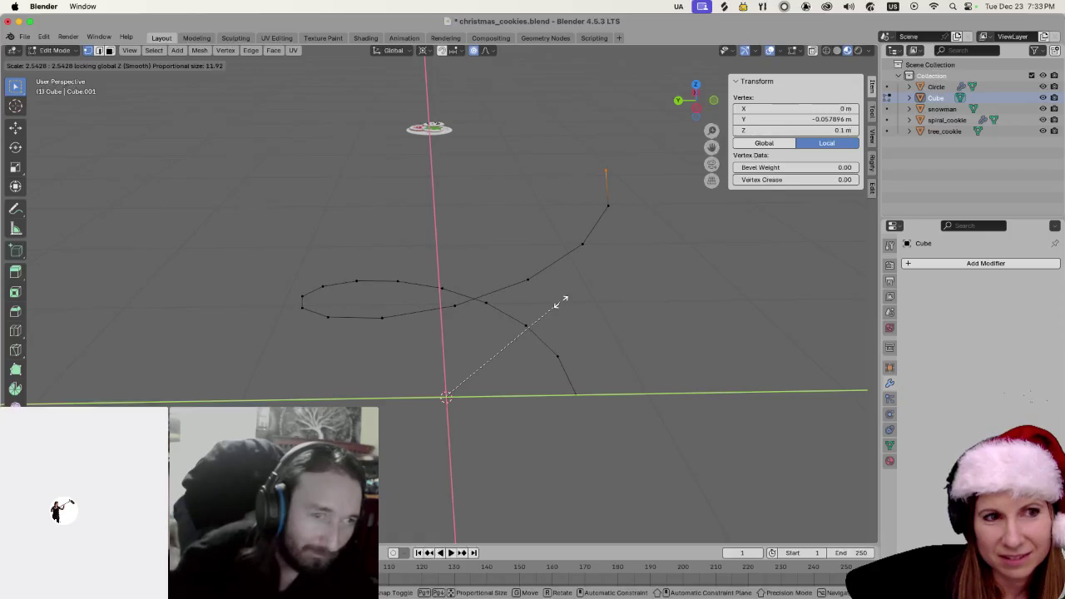
scroll(518, 283, up, 4)
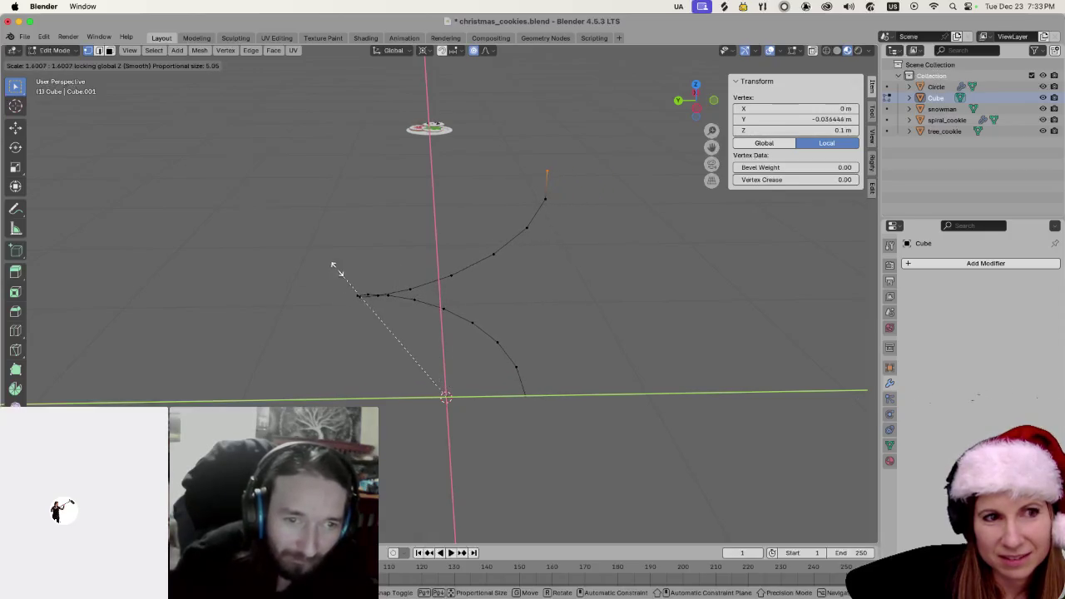
Push the Z-locked proportional scale to about 2.93, tuning falloff, and confirm it
scroll(566, 299, up, 5)
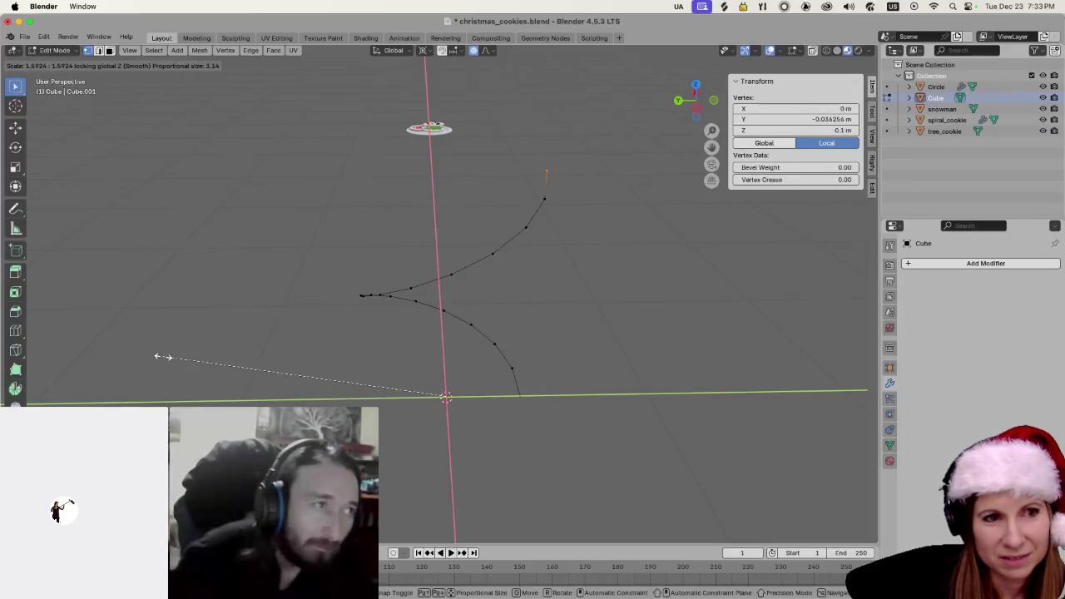
scroll(623, 271, down, 9)
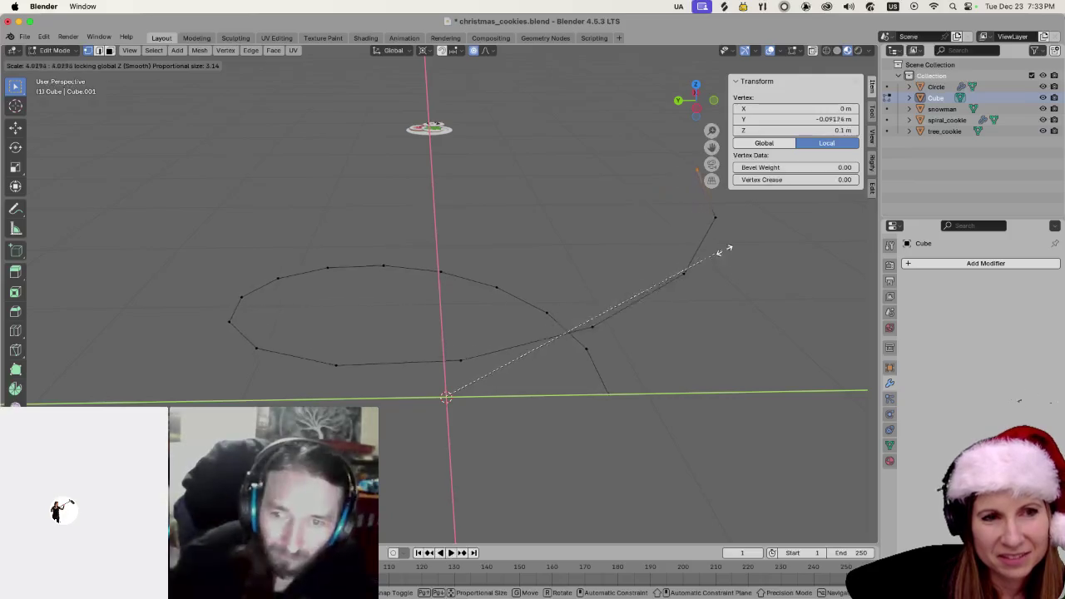
scroll(773, 235, down, 20)
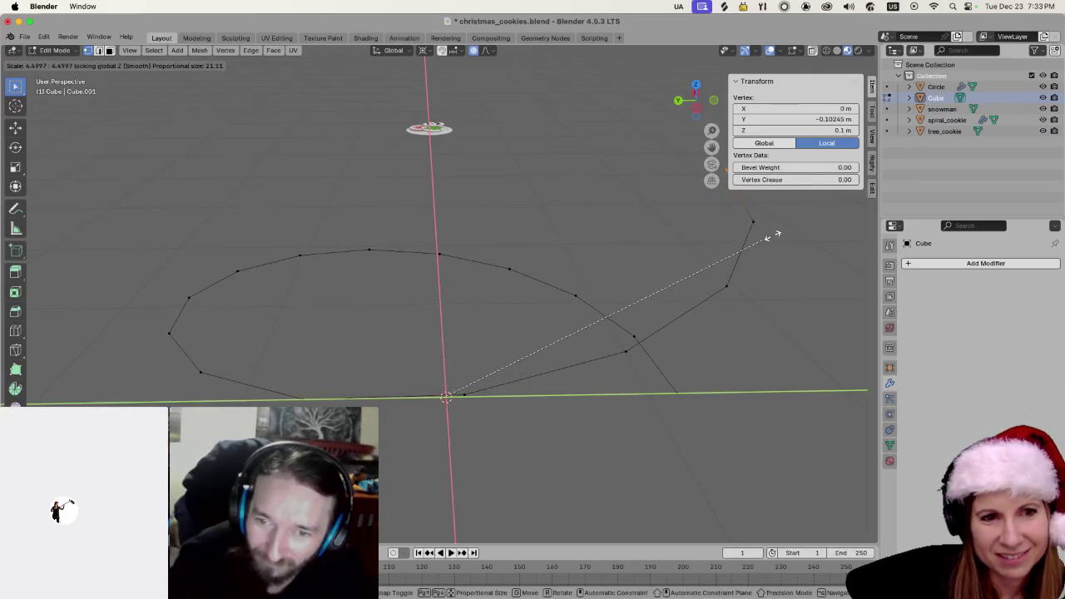
scroll(774, 238, down, 9)
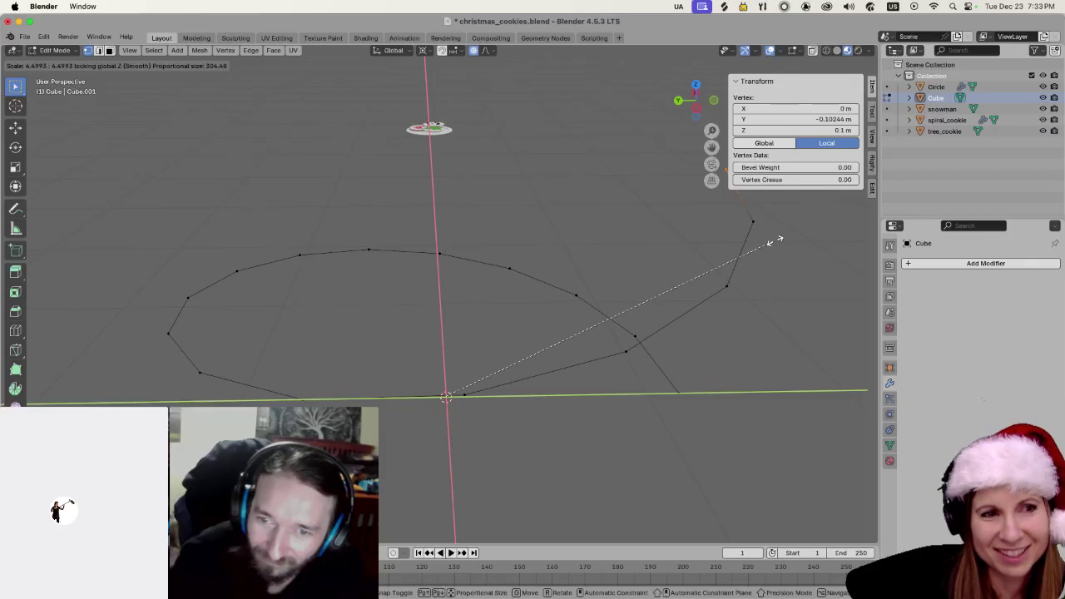
scroll(774, 240, down, 4)
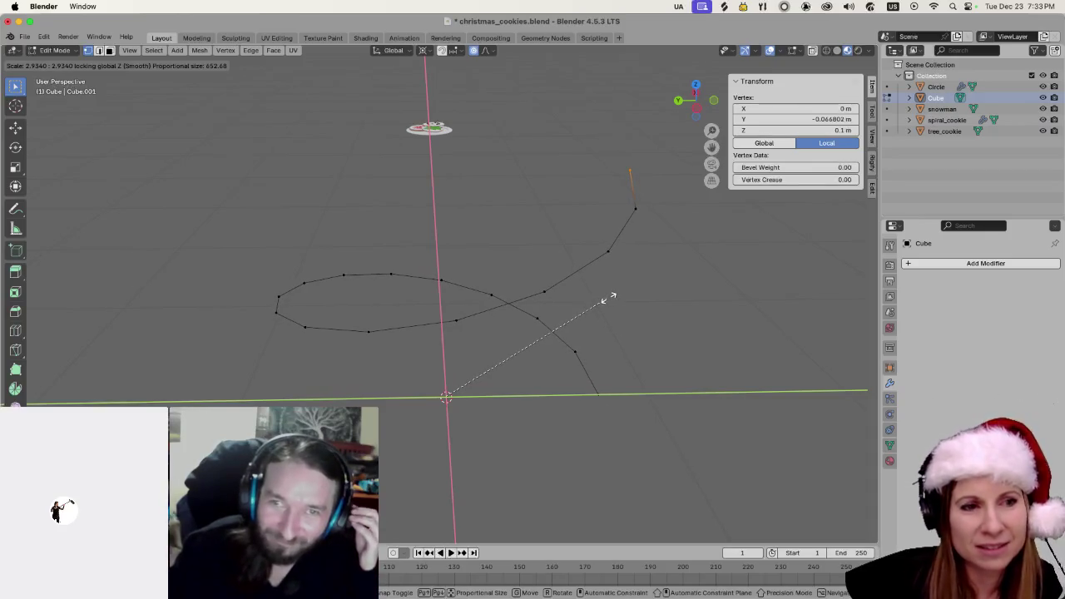
click(610, 293)
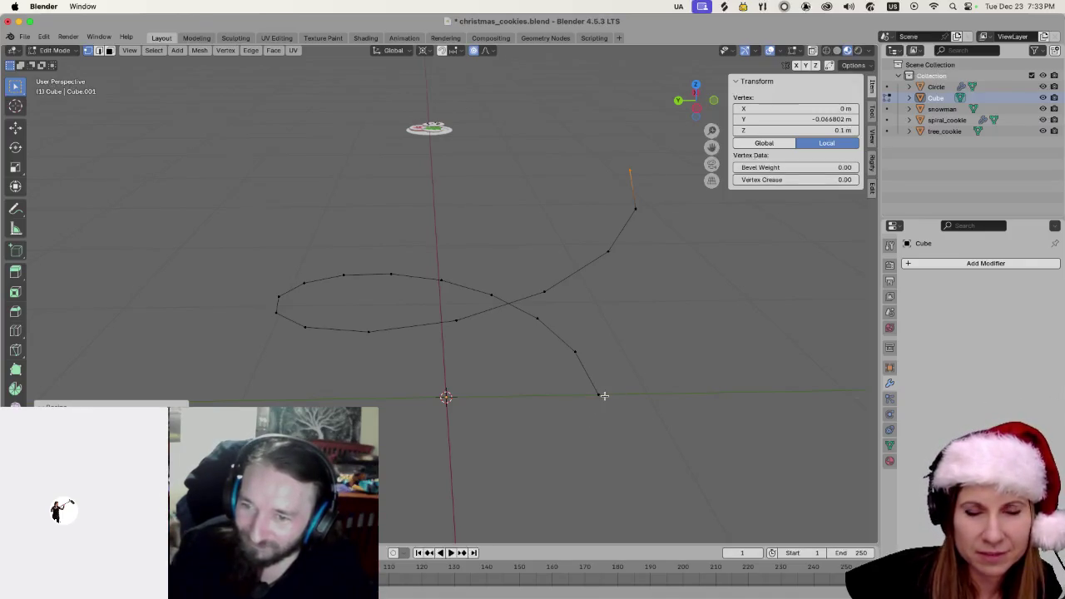
Apply another Z-locked proportional scale of about 0.65, top point at Y -0.043545 m
scroll(602, 214, down, 3)
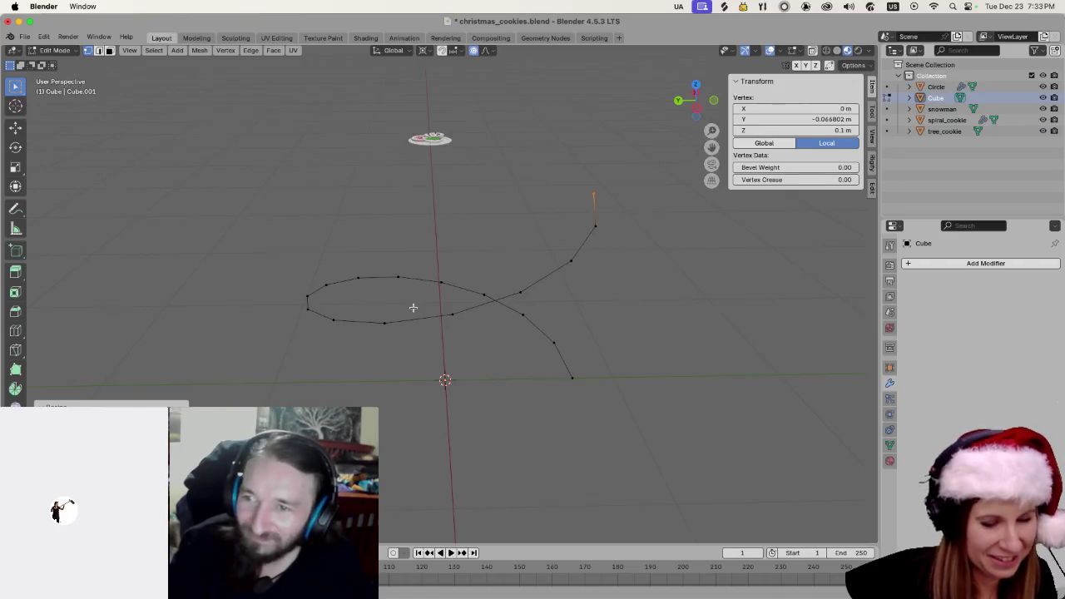
key(s)
key(shift+z)
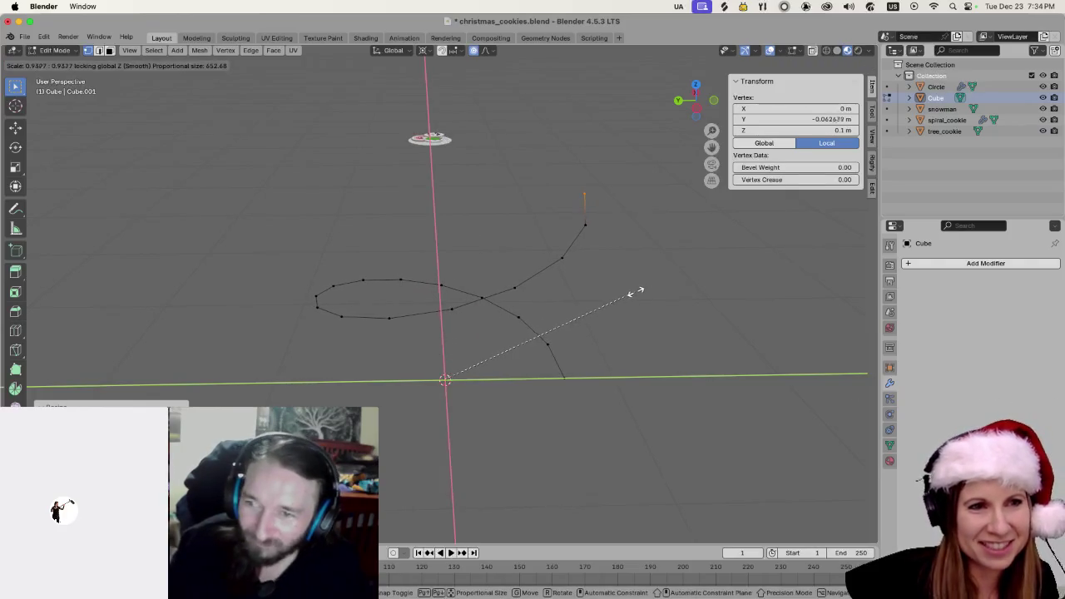
scroll(636, 291, up, 5)
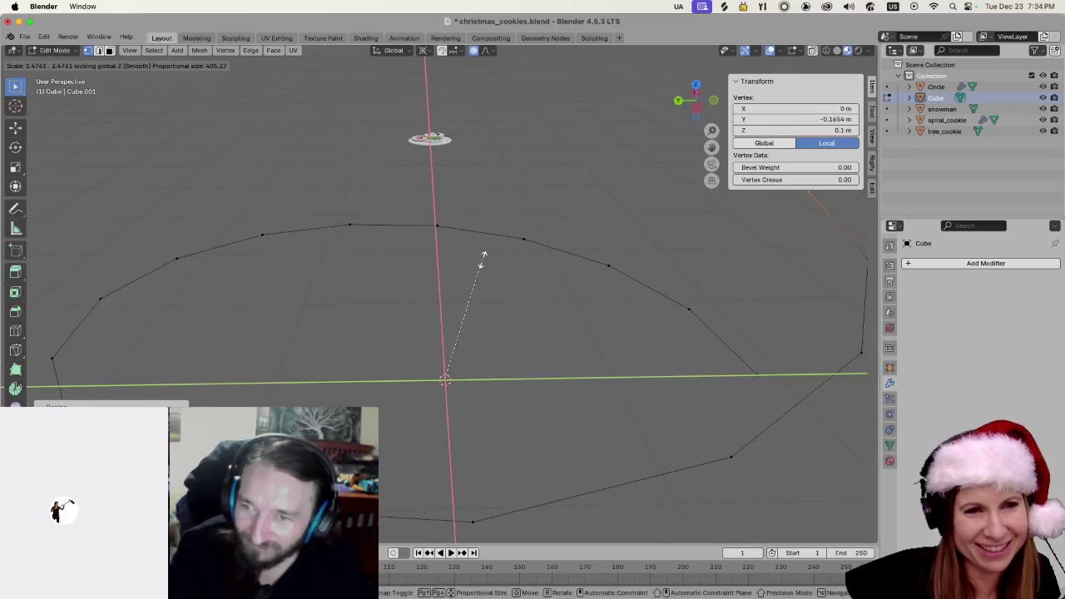
scroll(241, 296, down, 2)
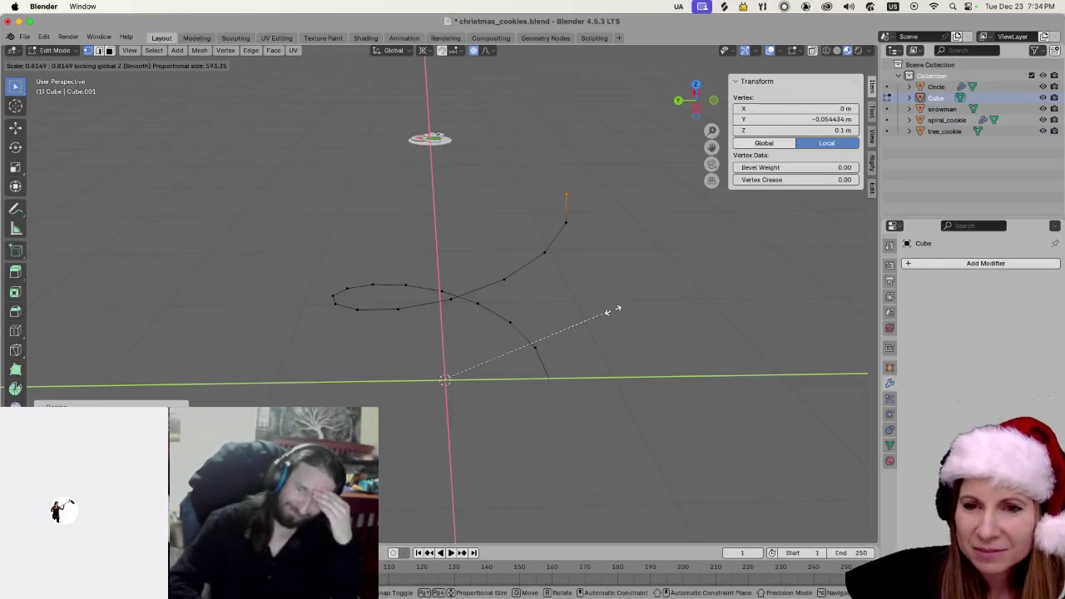
scroll(595, 301, up, 5)
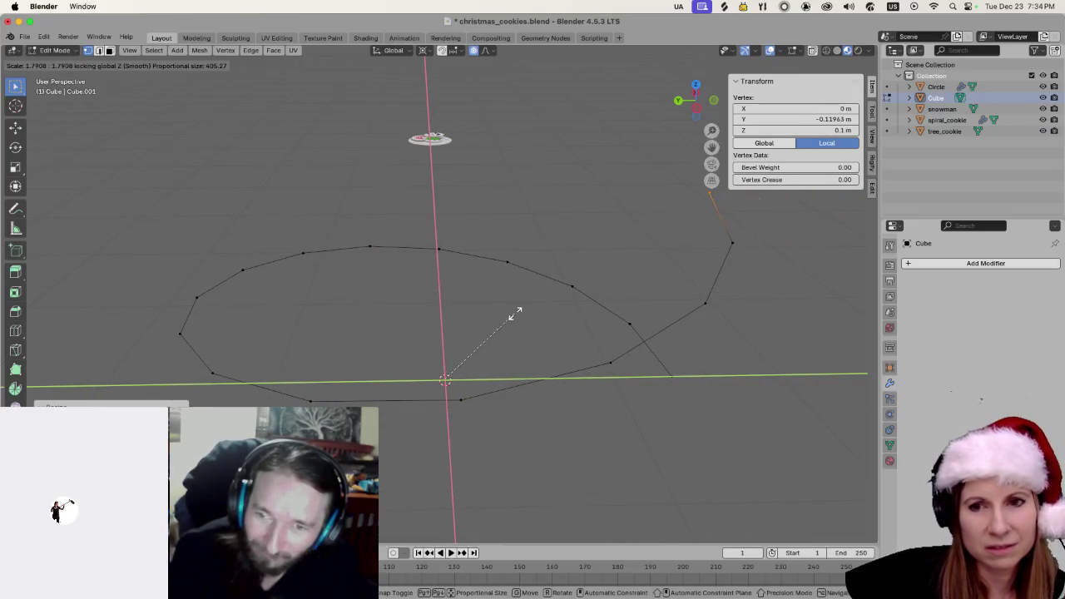
scroll(511, 311, down, 10)
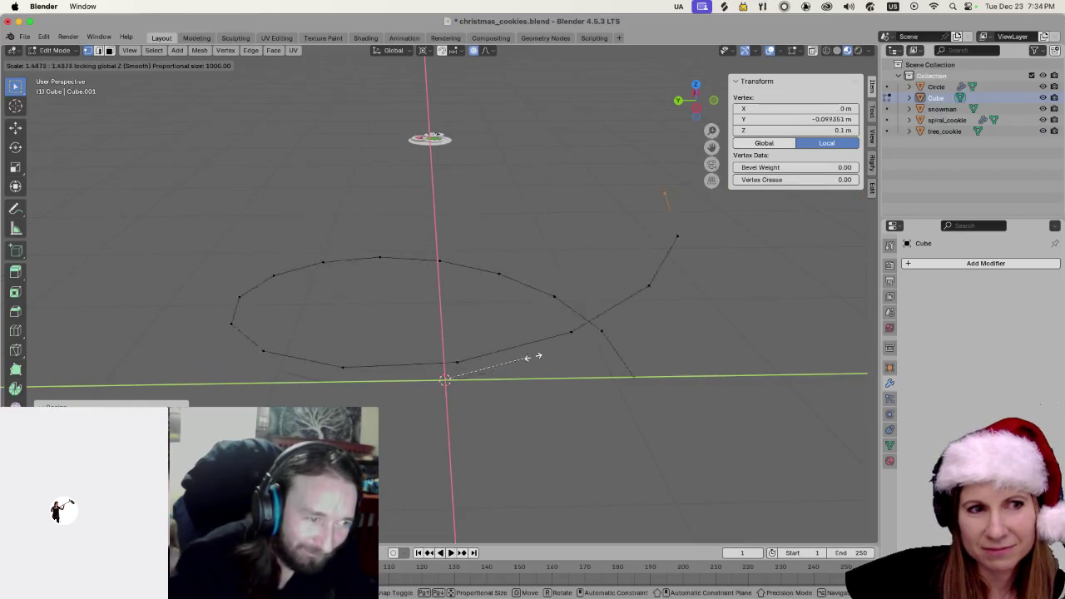
click(663, 308)
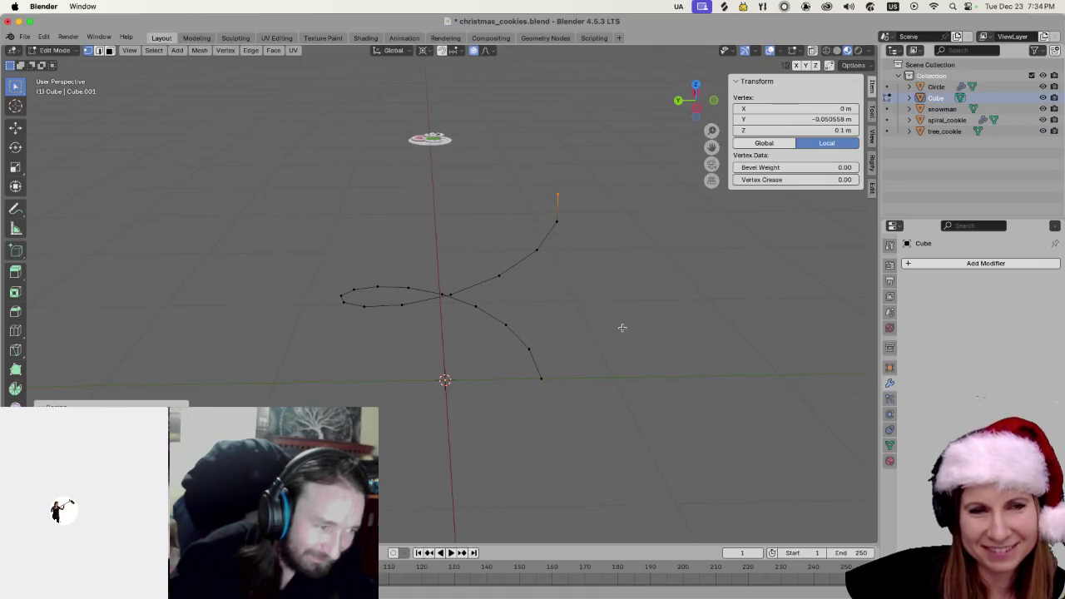
Select the curve's top end vertex and begin a proportional scale of about 1.36
scroll(621, 328, down, 4)
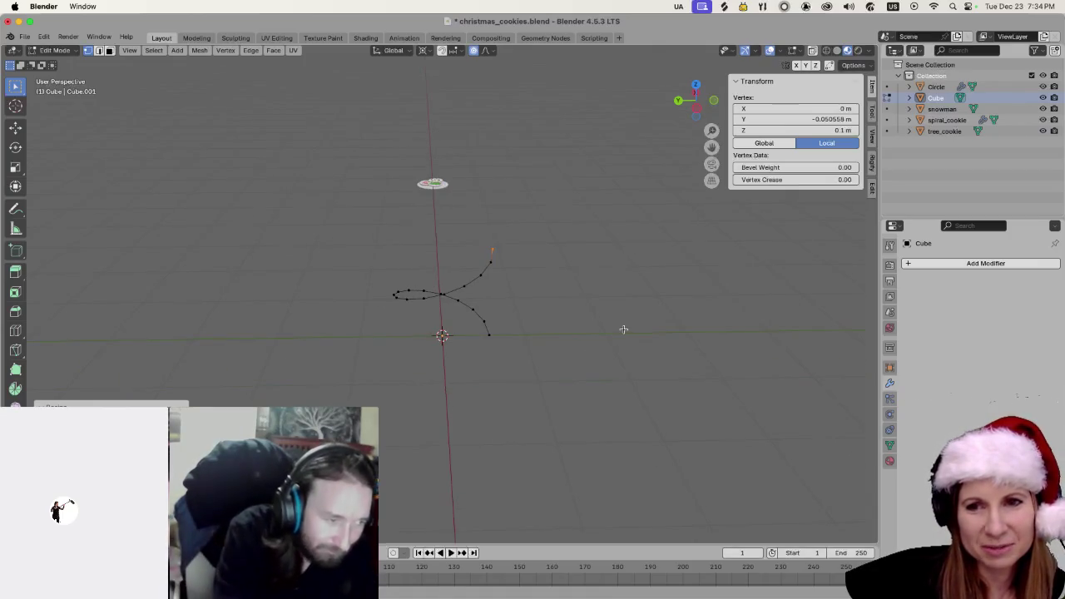
scroll(623, 322, right, 2)
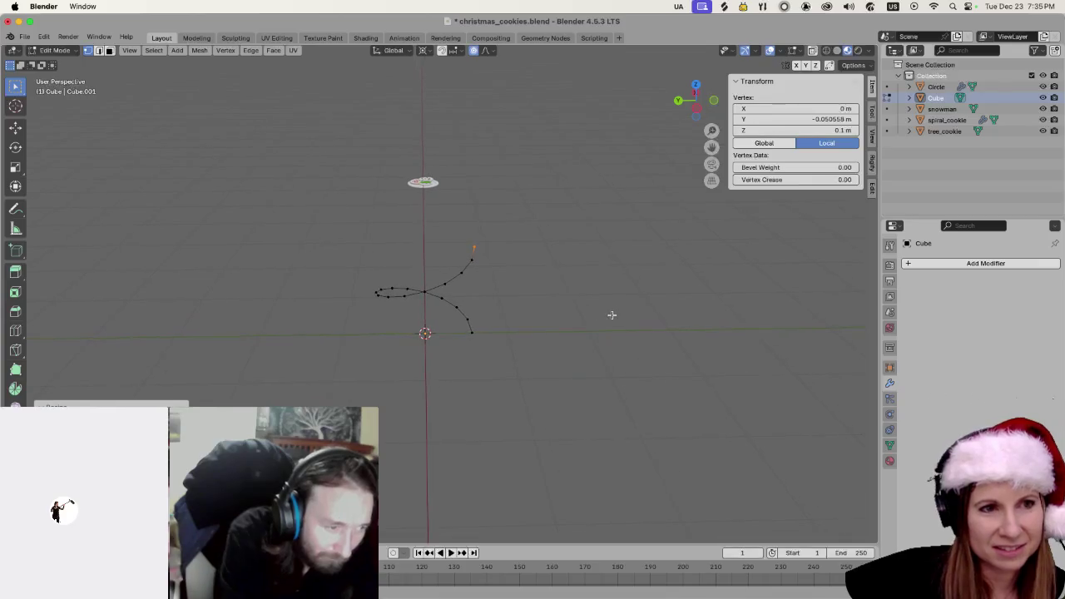
click(609, 298)
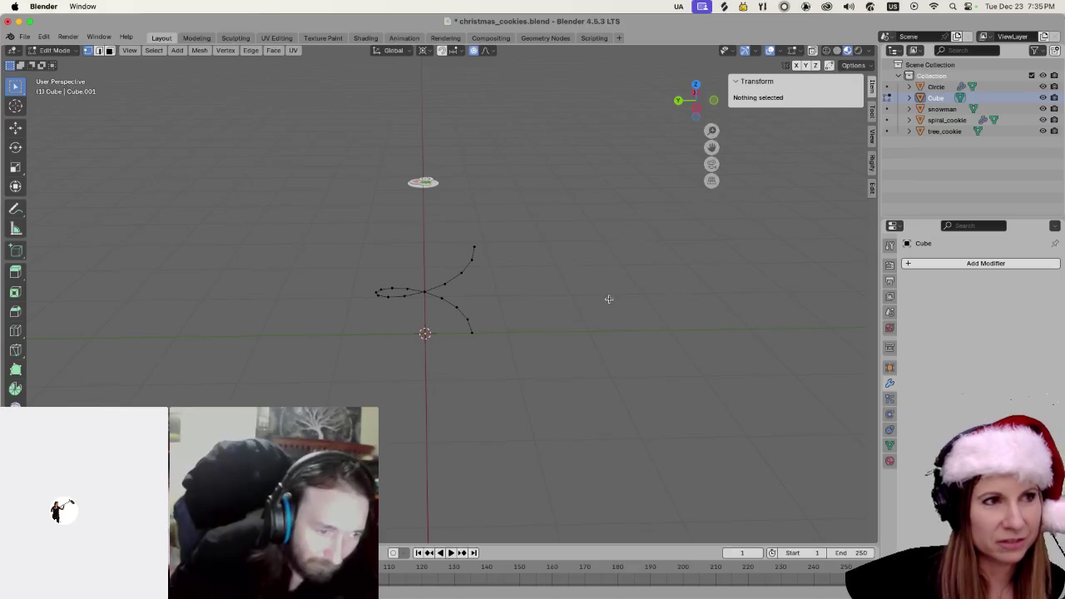
key(shift+a)
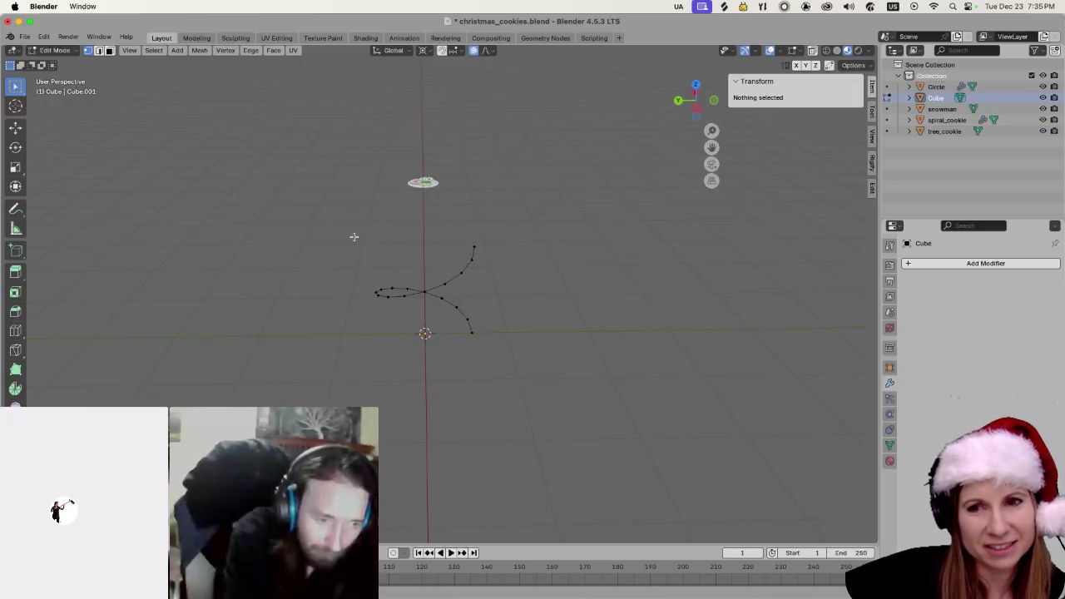
click(472, 245)
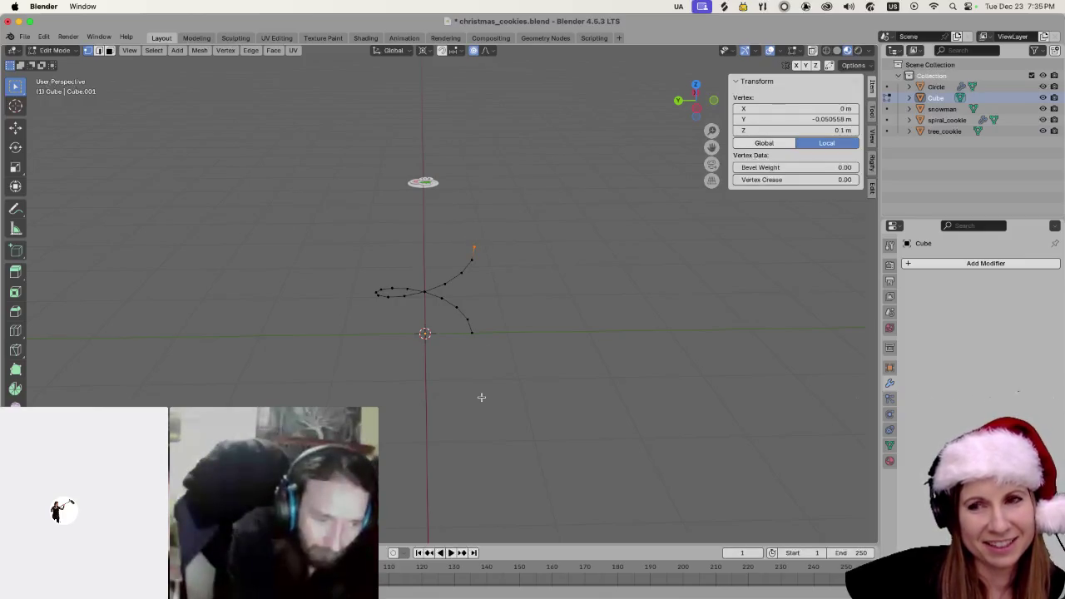
scroll(484, 383, down, 2)
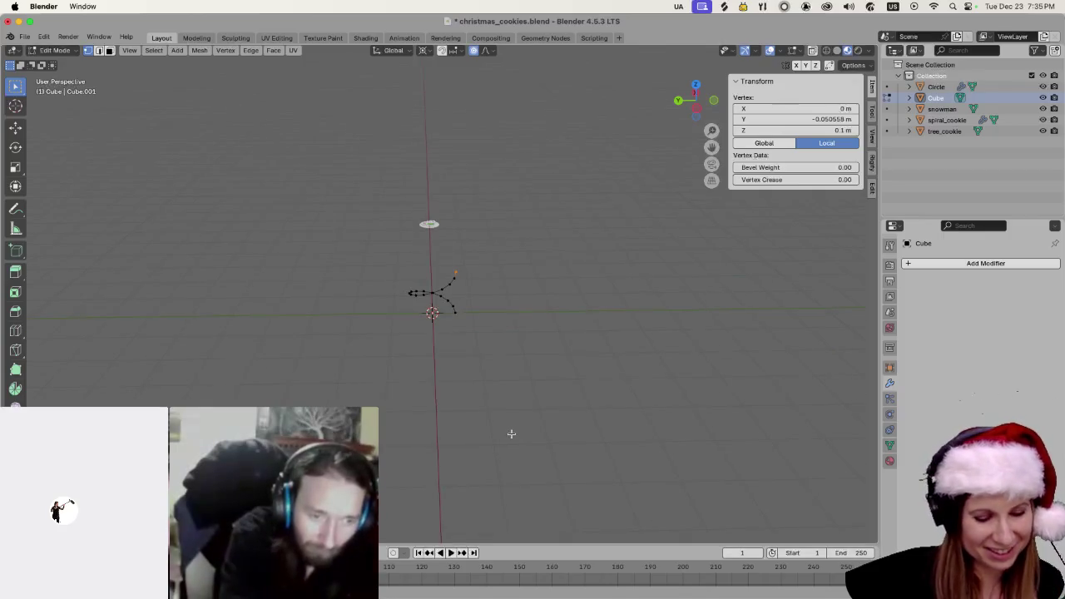
key(s)
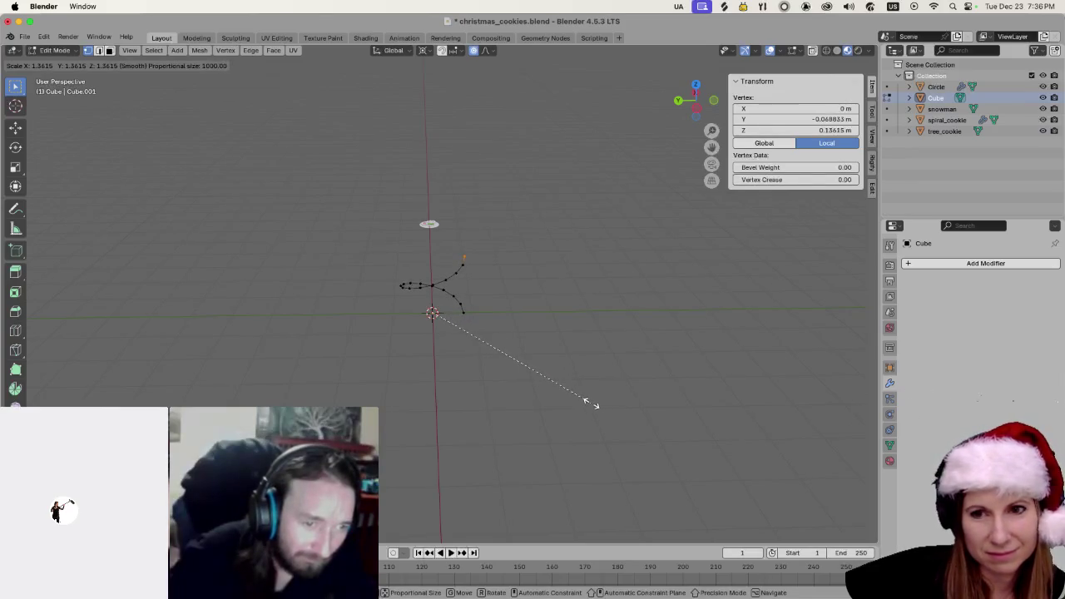
Confirm the scale, then reselect the top end vertex and apply another proportional scale
click(593, 398)
scroll(490, 341, up, 5)
click(551, 220)
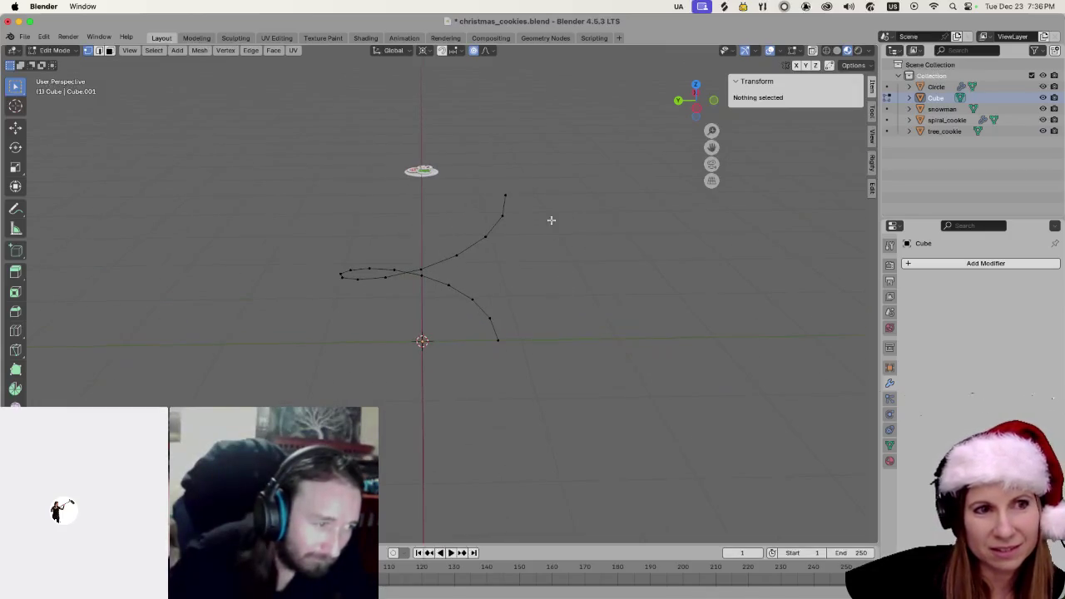
click(502, 193)
key(s)
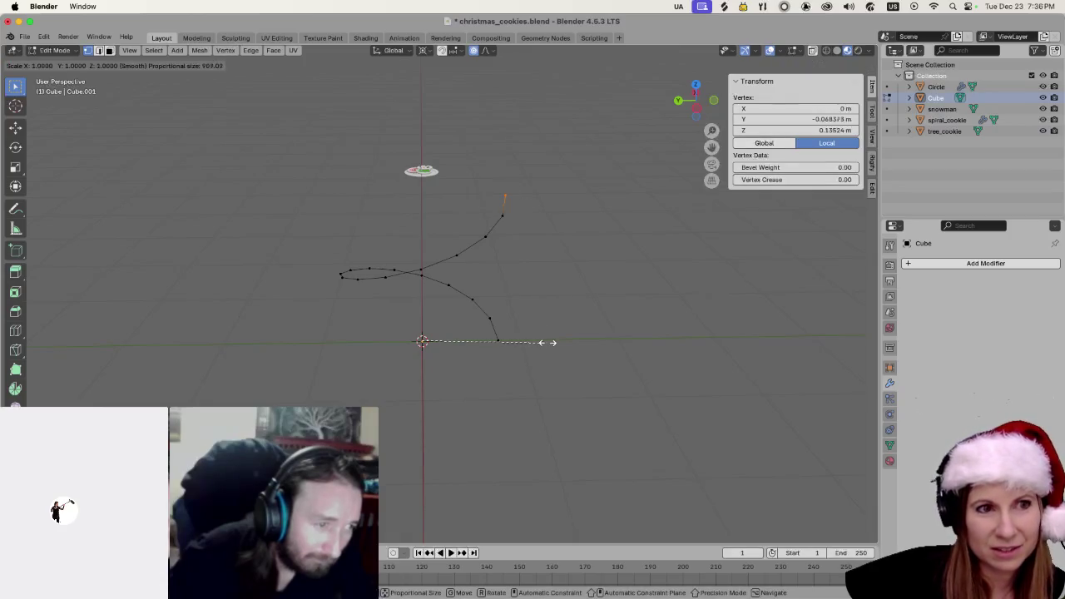
scroll(544, 341, up, 15)
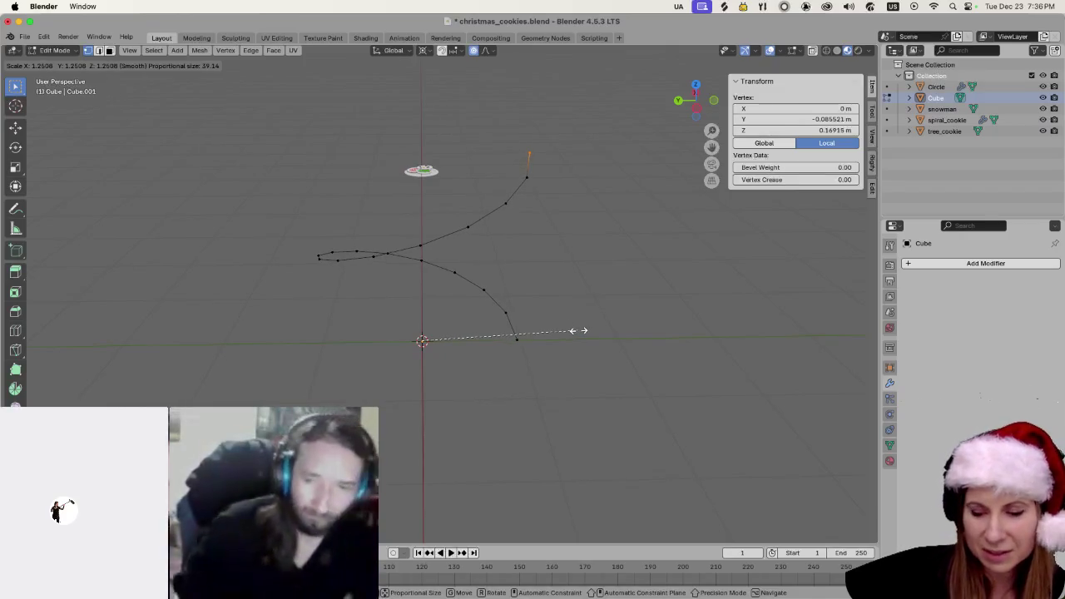
click(554, 331)
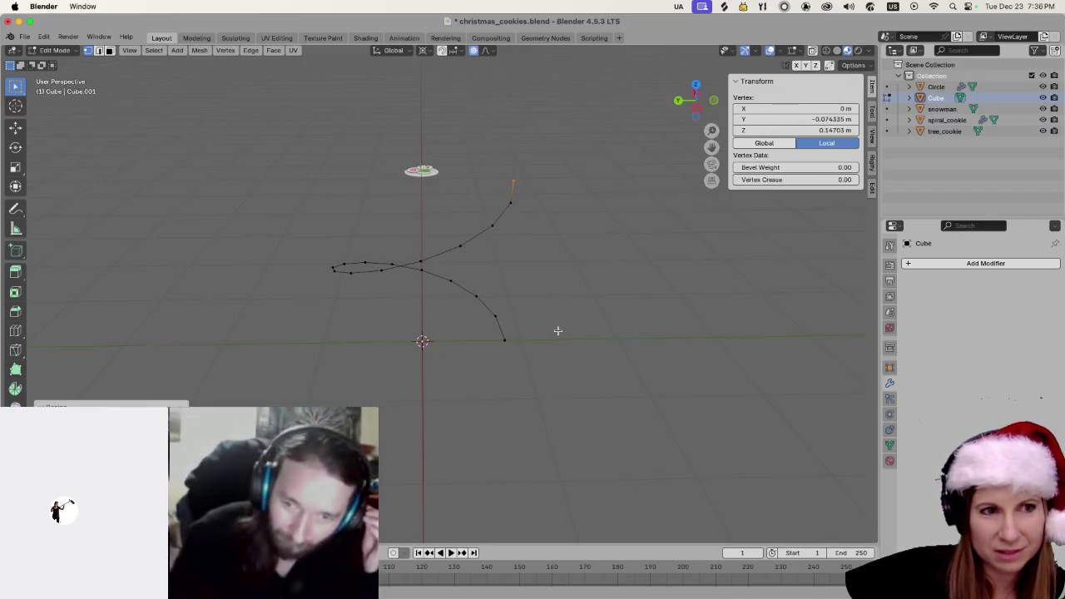
Reselect the top vertex and scale it along X to about 0.60, tuning the proportional size
click(556, 330)
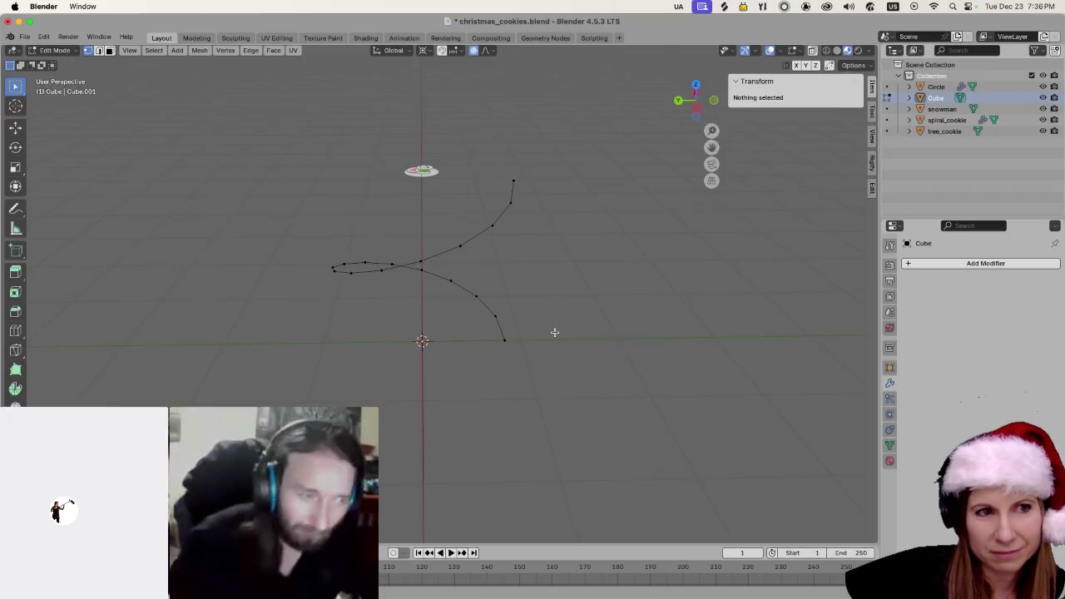
click(521, 182)
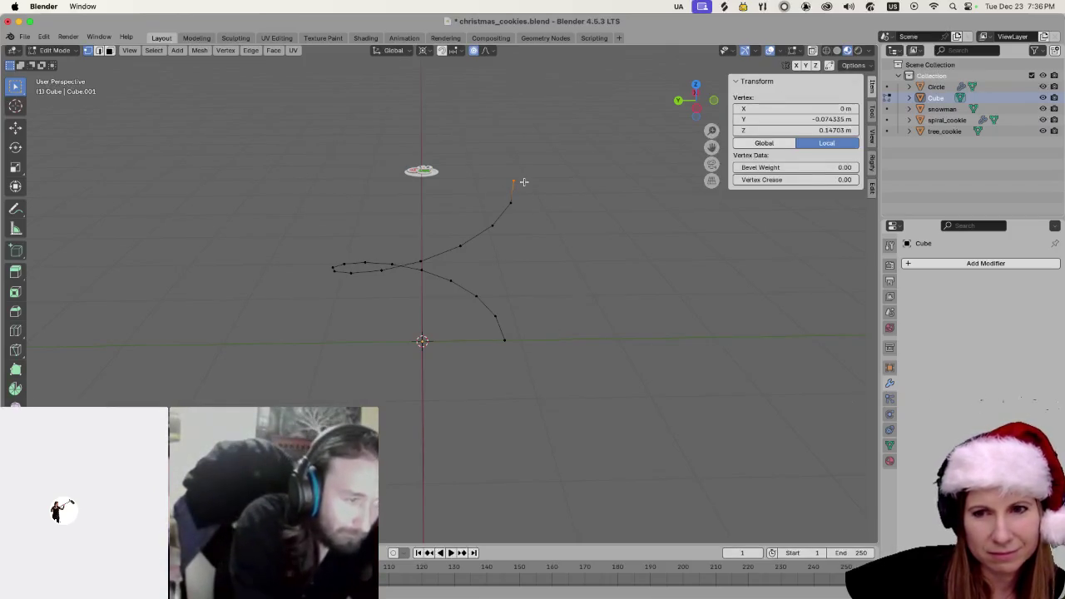
key(s)
scroll(541, 259, up, 5)
scroll(536, 260, up, 10)
scroll(539, 260, up, 11)
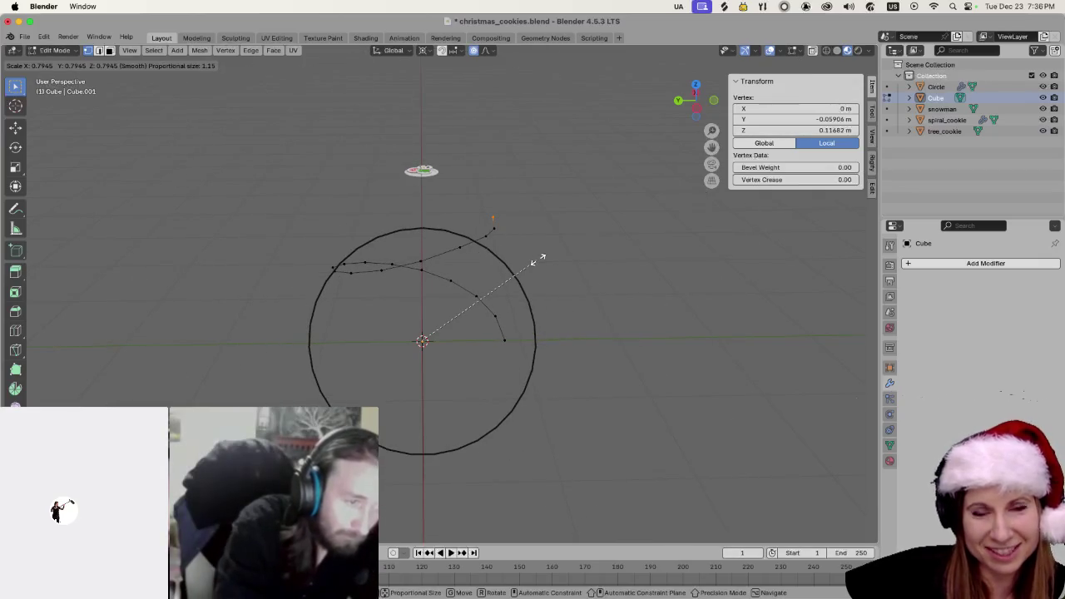
scroll(540, 259, up, 7)
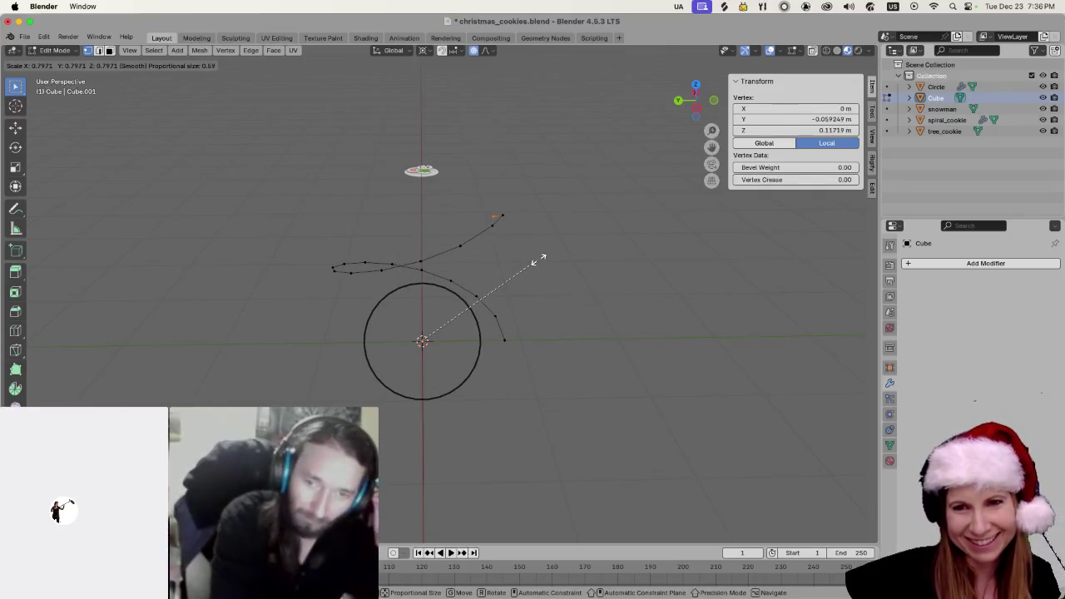
scroll(541, 258, up, 4)
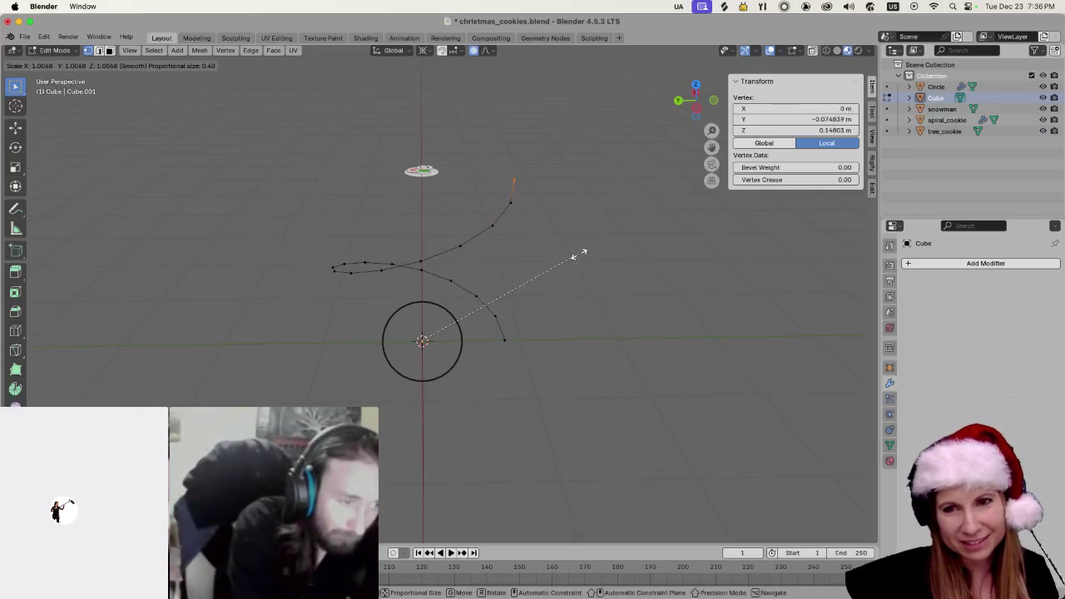
scroll(573, 256, down, 14)
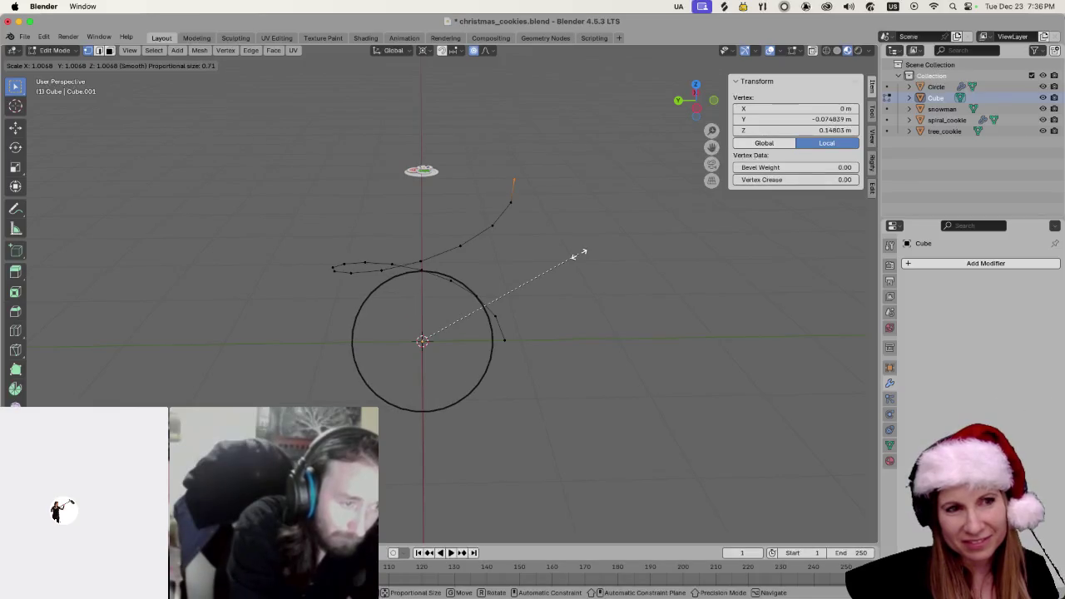
scroll(573, 256, down, 4)
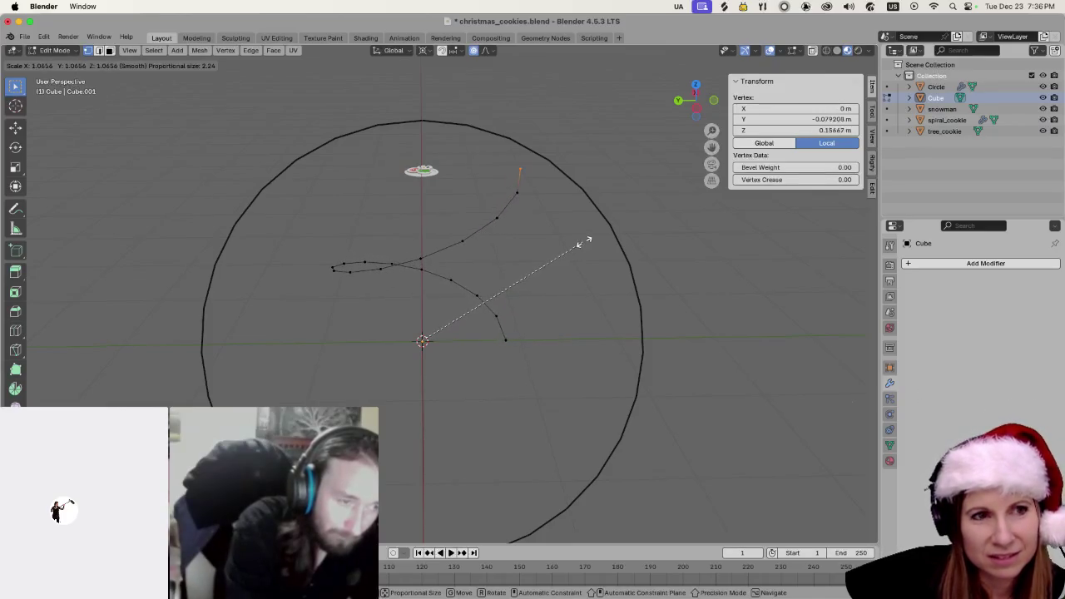
scroll(588, 238, down, 4)
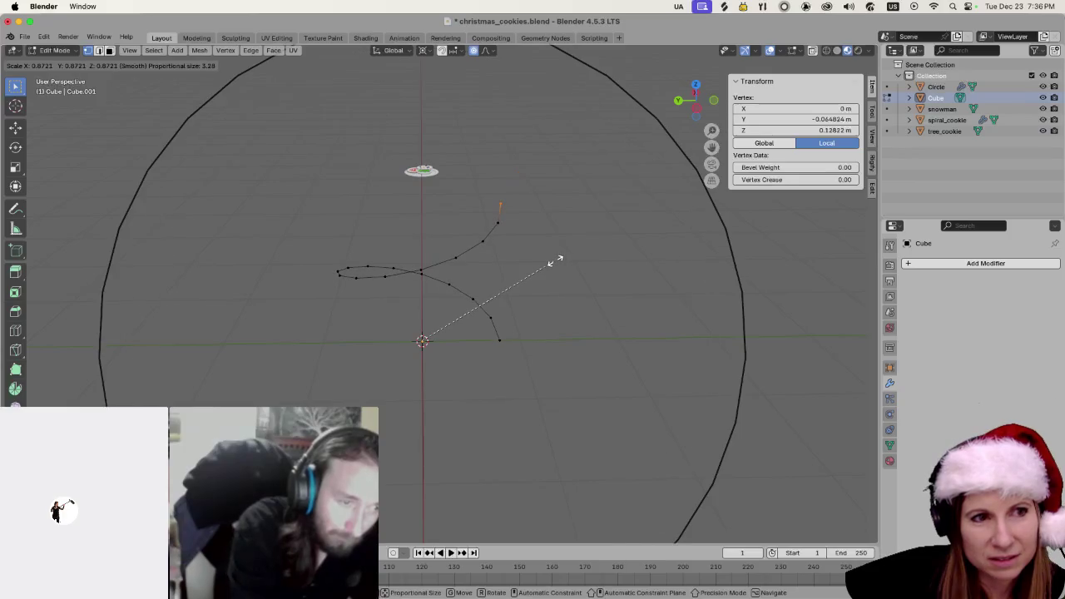
scroll(556, 260, up, 7)
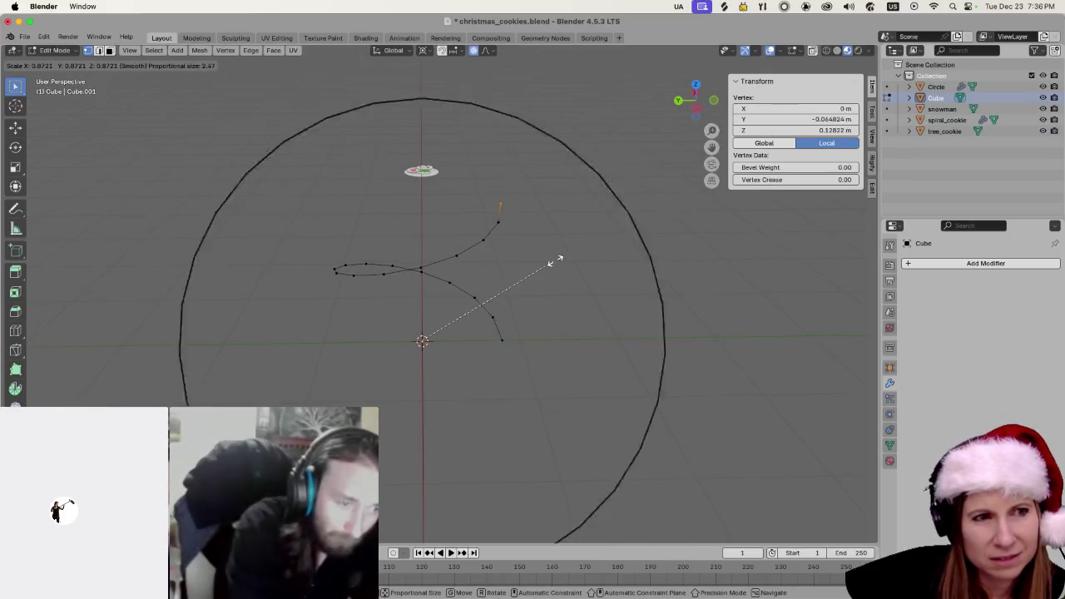
scroll(556, 260, up, 13)
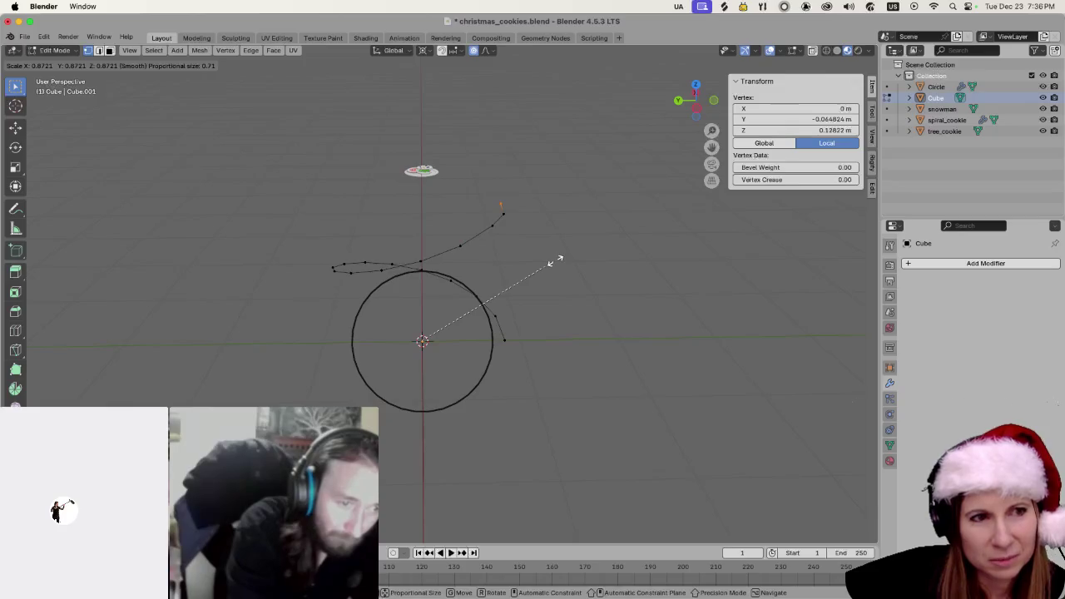
scroll(555, 260, down, 16)
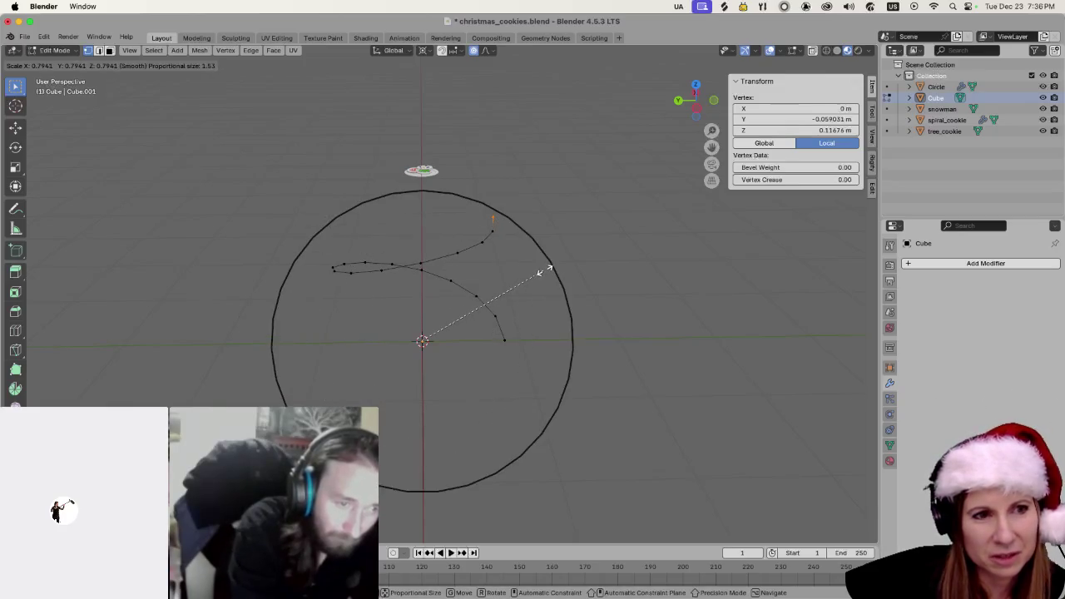
scroll(545, 271, down, 8)
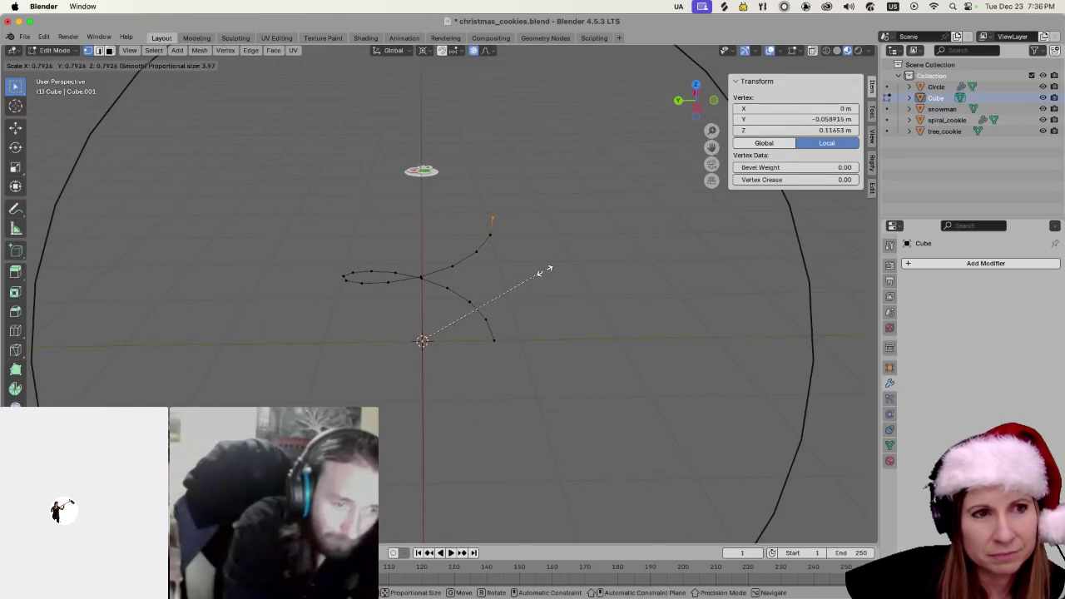
scroll(544, 271, down, 1)
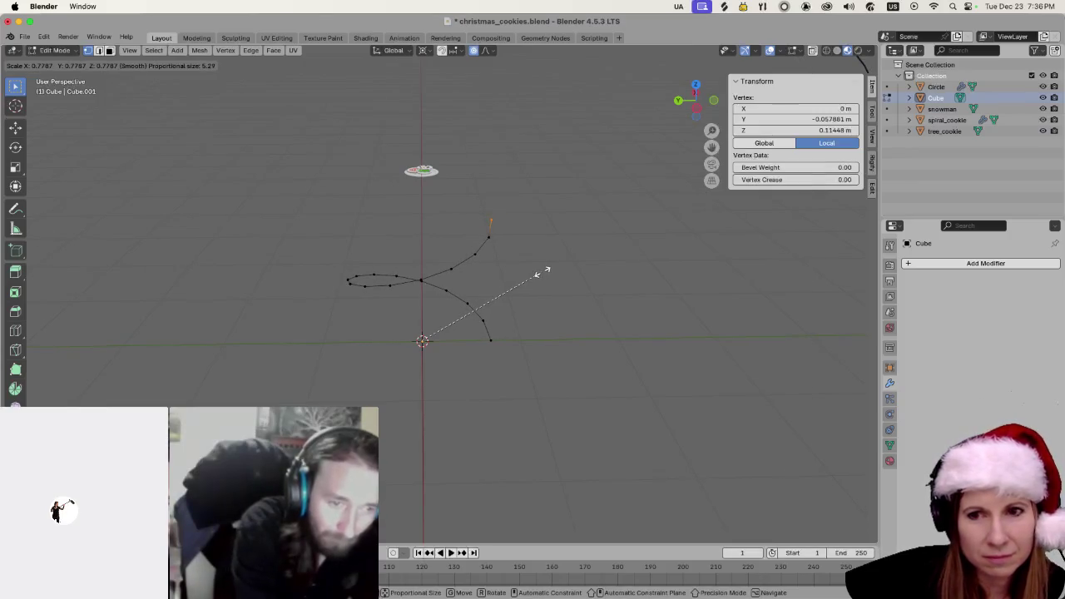
scroll(545, 271, up, 11)
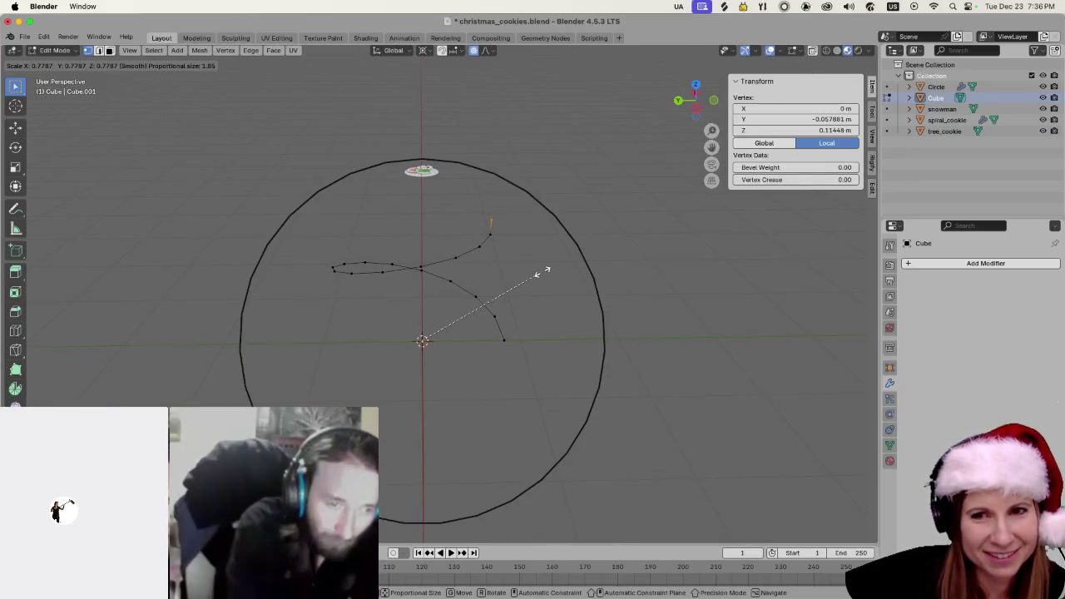
scroll(544, 272, up, 2)
scroll(545, 271, down, 2)
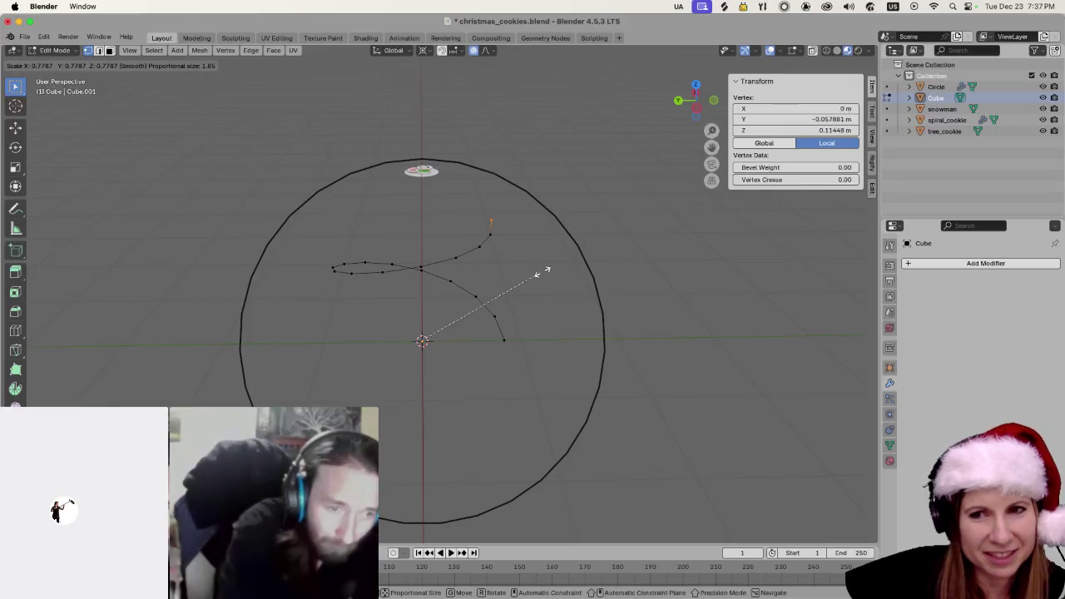
scroll(544, 271, down, 4)
scroll(544, 271, up, 4)
scroll(544, 271, up, 4)
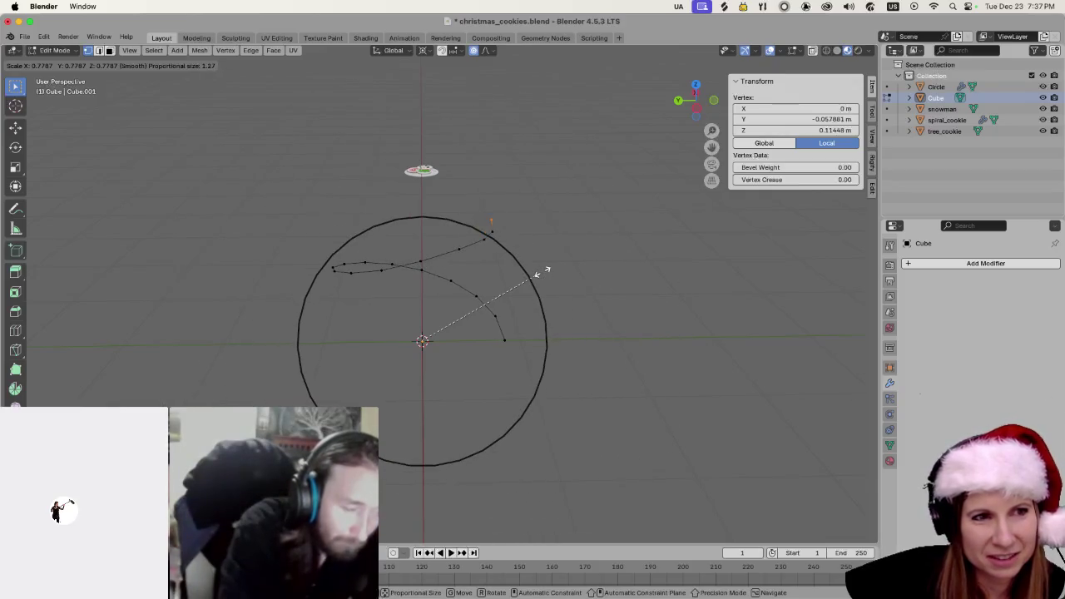
scroll(543, 271, up, 4)
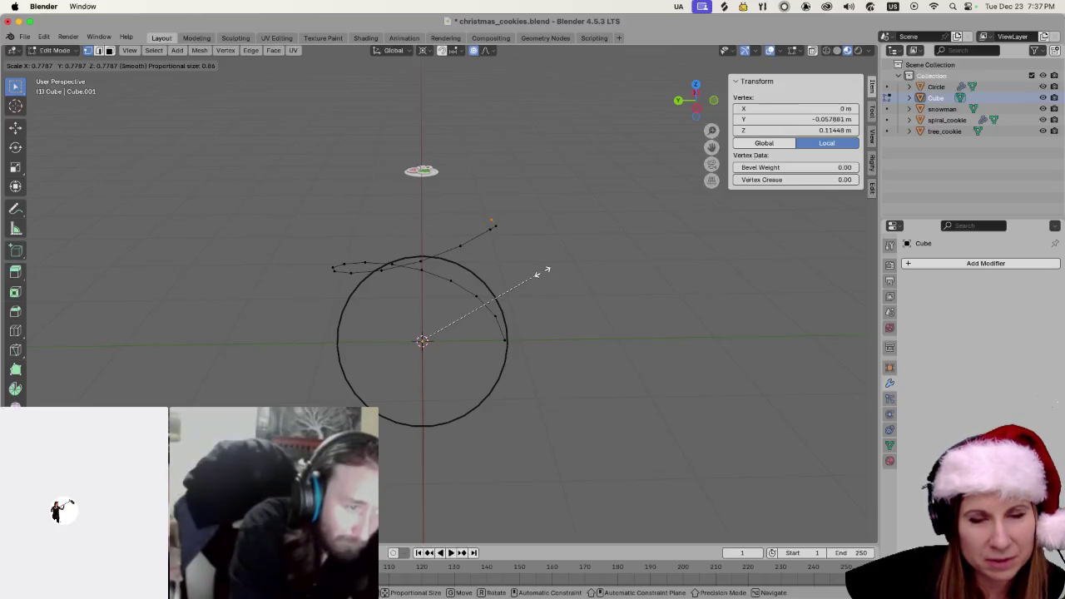
scroll(536, 237, up, 3)
scroll(537, 237, down, 2)
scroll(536, 237, down, 2)
scroll(537, 237, up, 2)
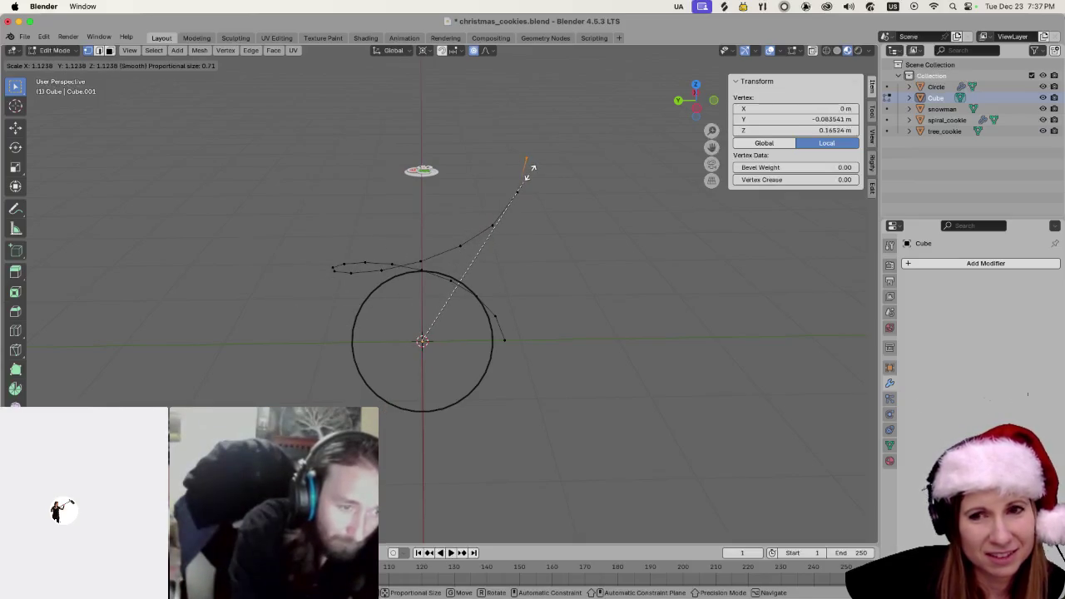
scroll(537, 223, down, 1)
scroll(537, 223, up, 1)
scroll(536, 223, down, 1)
scroll(537, 223, up, 1)
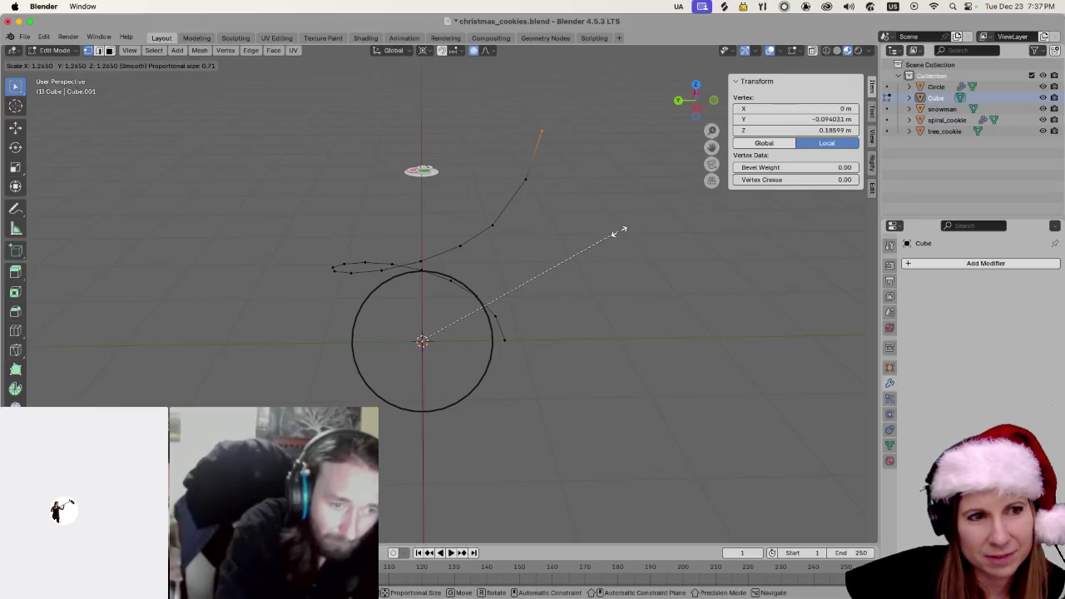
scroll(612, 233, up, 1)
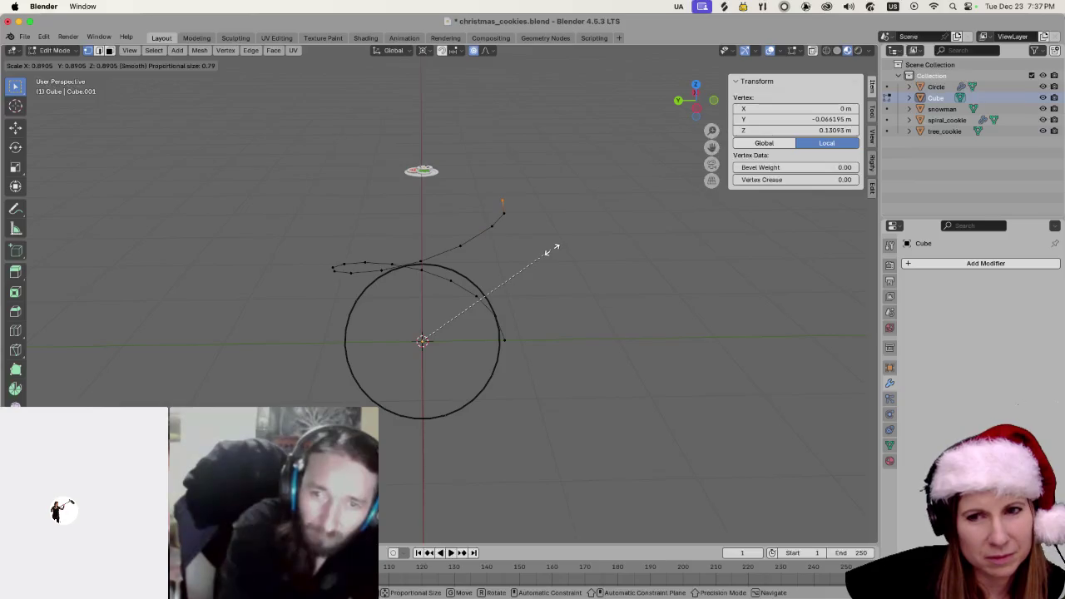
scroll(594, 231, up, 6)
scroll(487, 247, up, 6)
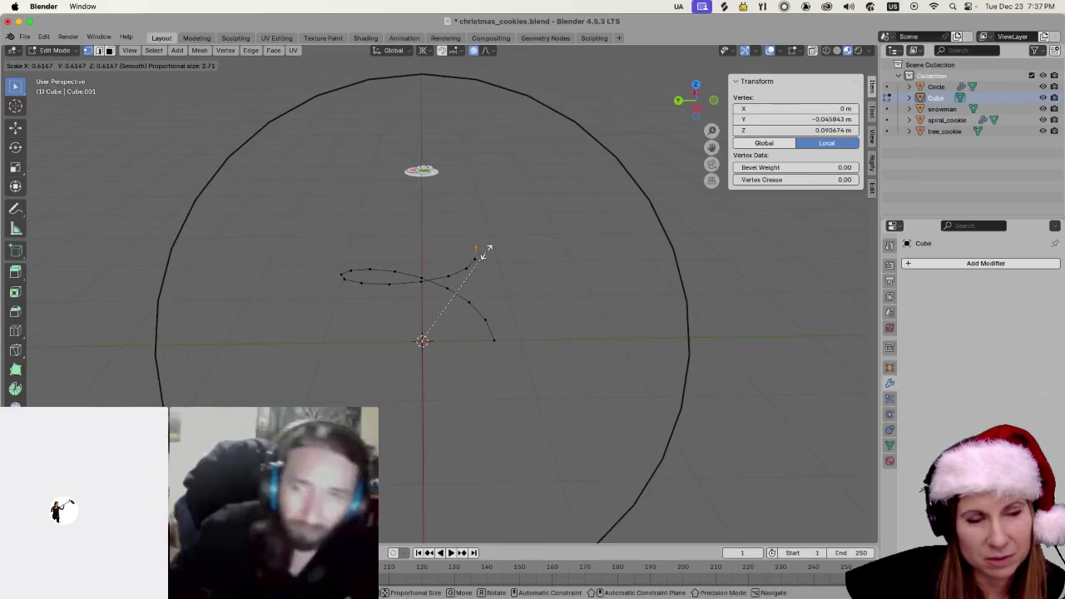
key(x)
scroll(489, 256, up, 1)
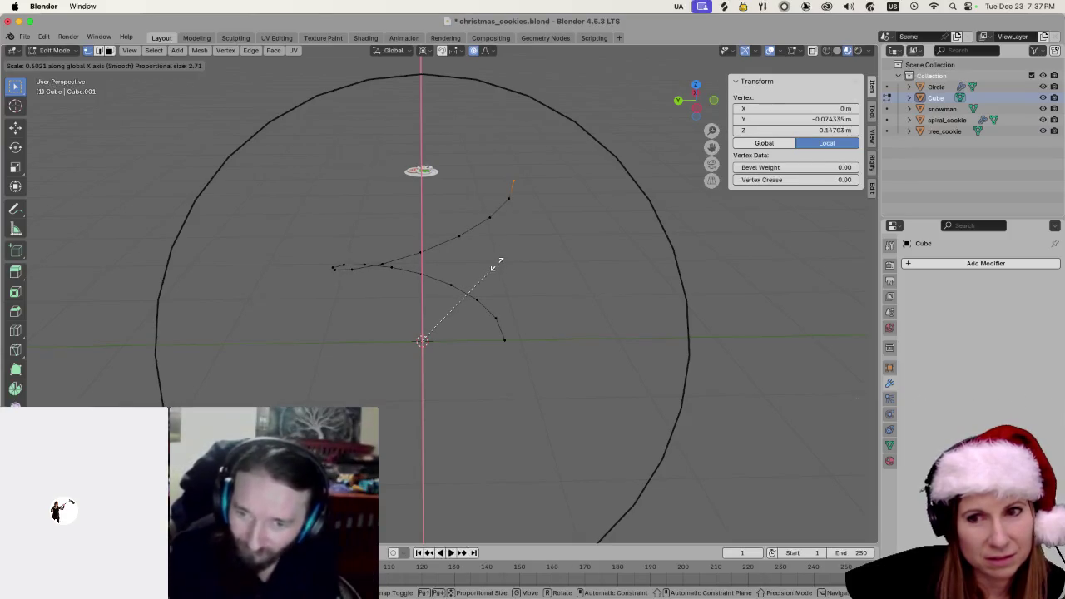
scroll(497, 265, down, 4)
scroll(498, 265, down, 8)
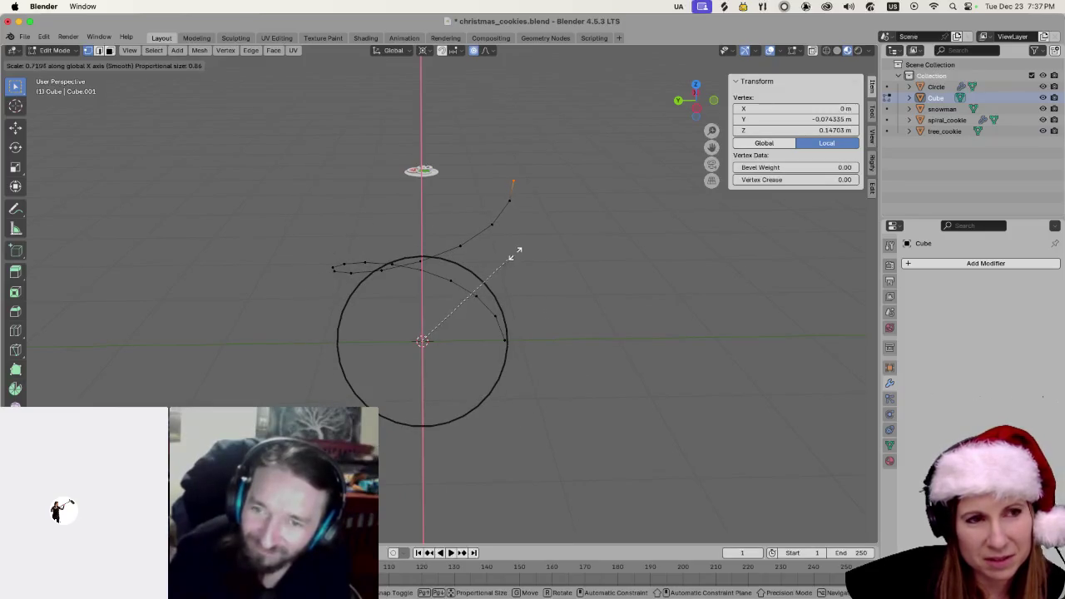
scroll(511, 263, down, 4)
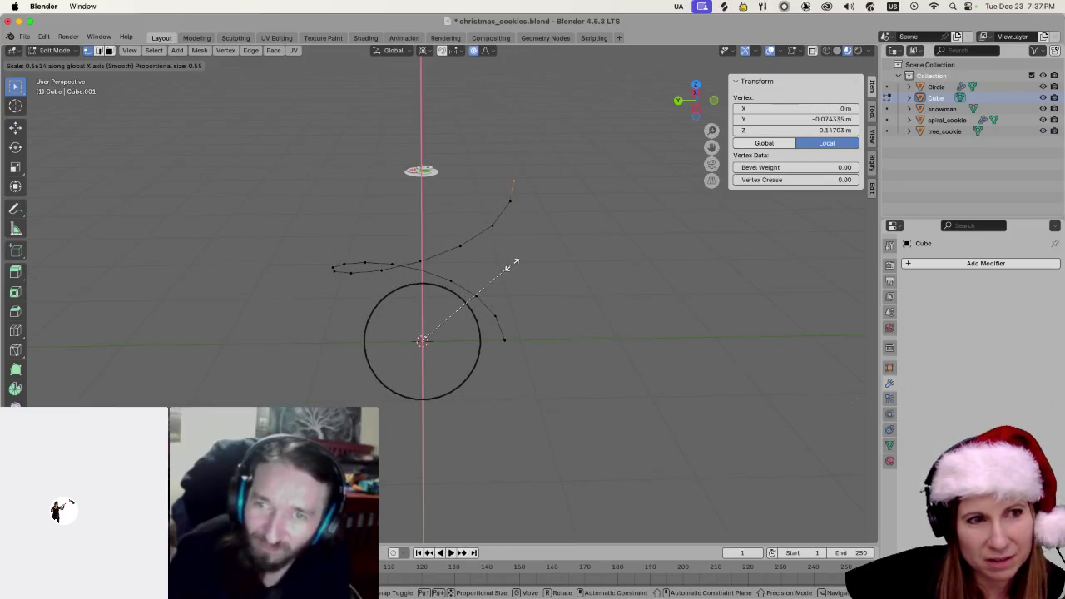
scroll(474, 316, up, 17)
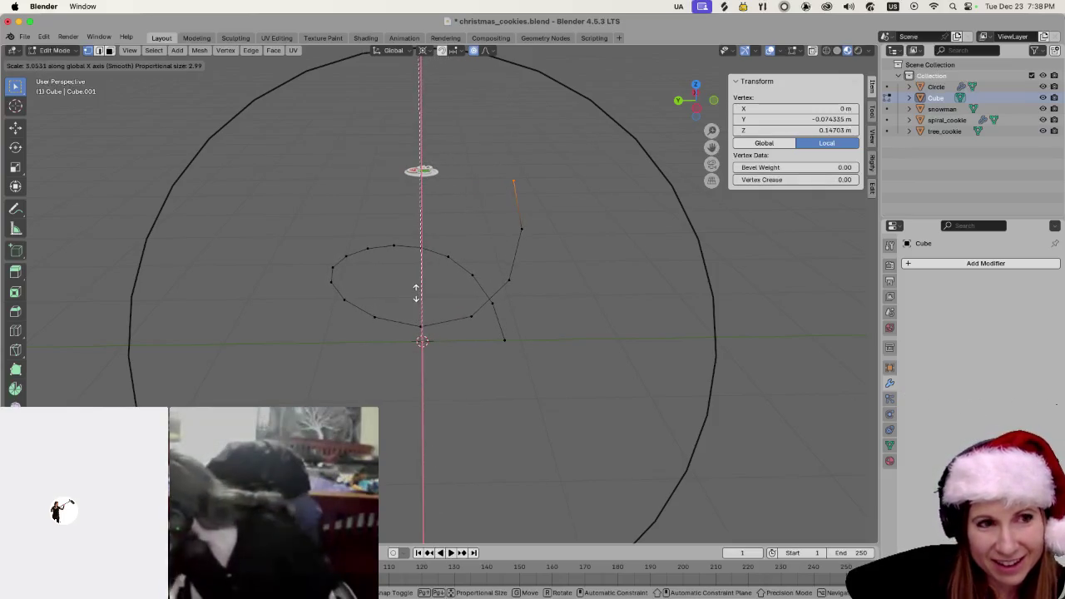
click(485, 402)
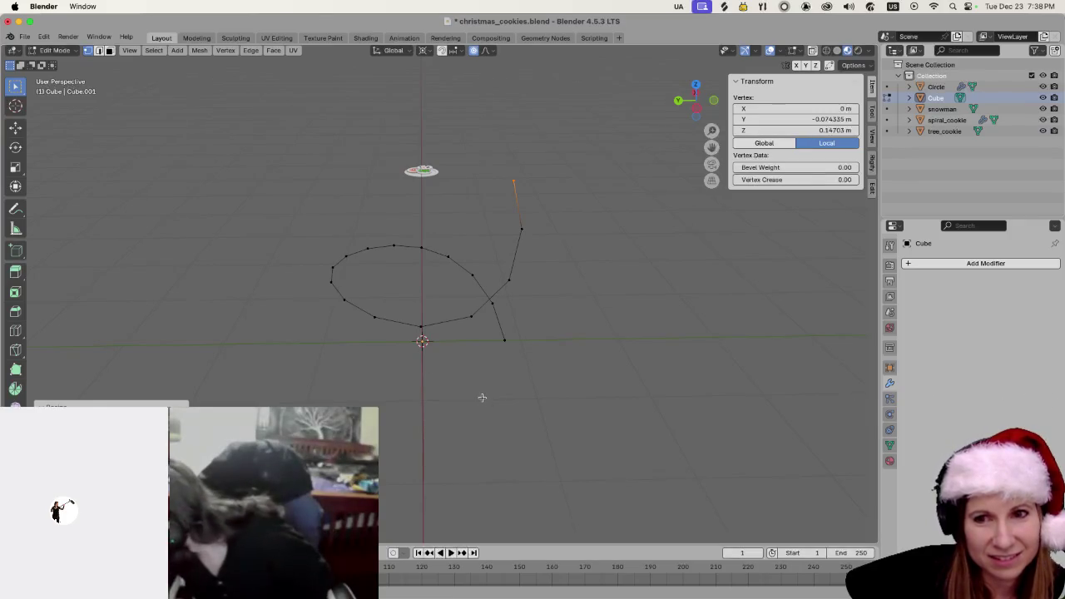
scroll(484, 401, up, 2)
scroll(482, 387, right, 10)
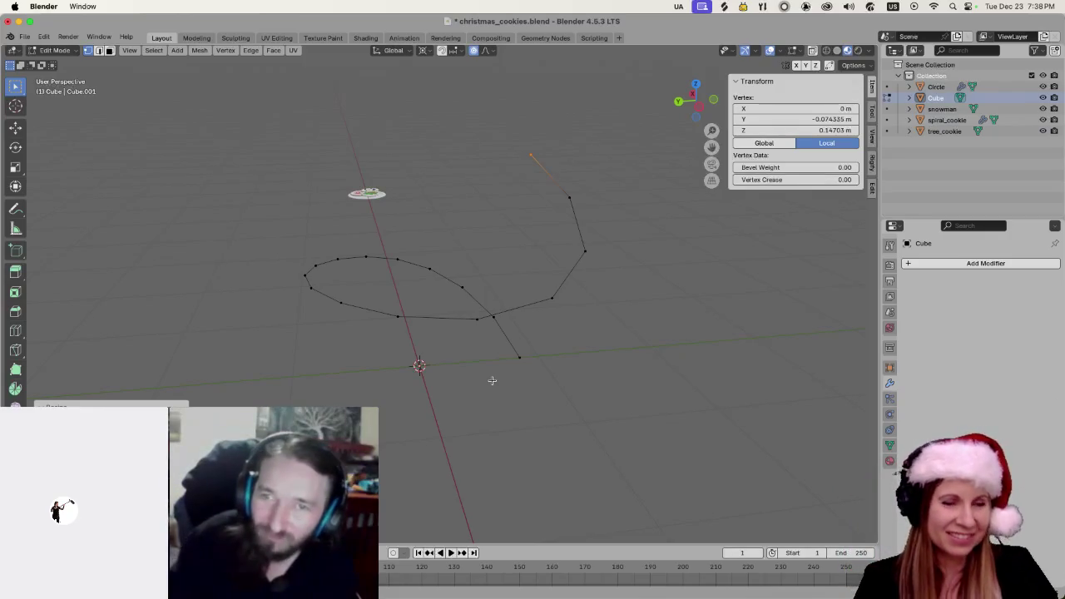
key(ctrl+z)
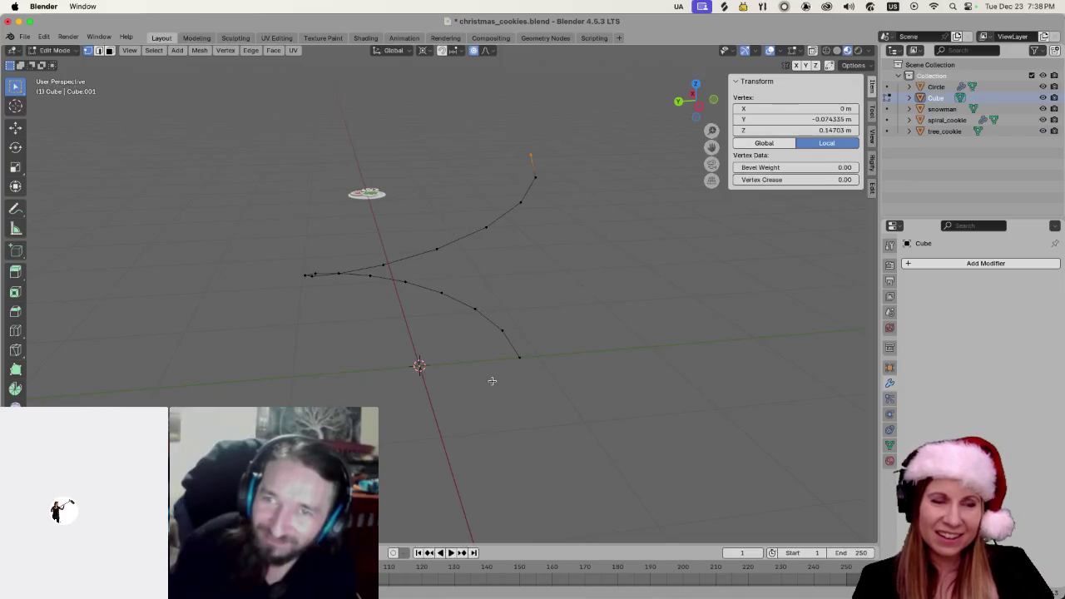
click(637, 313)
Deselect all vertices and return to Object Mode
key(shift+a)
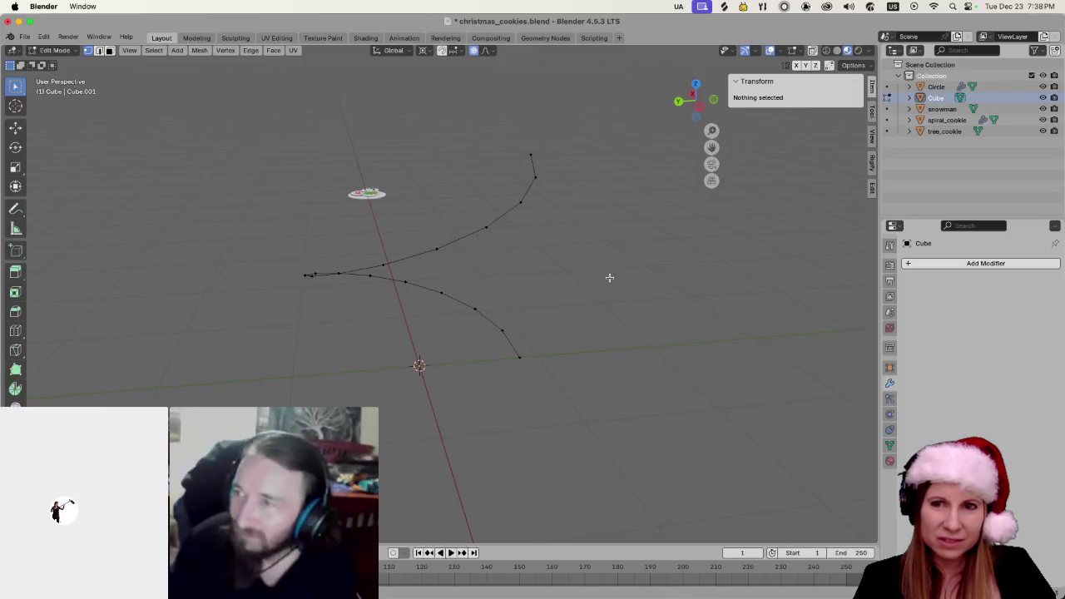
key(Tab)
click(610, 308)
Browse the Add > Curve submenu without adding anything, then select the curve object
key(shift+a)
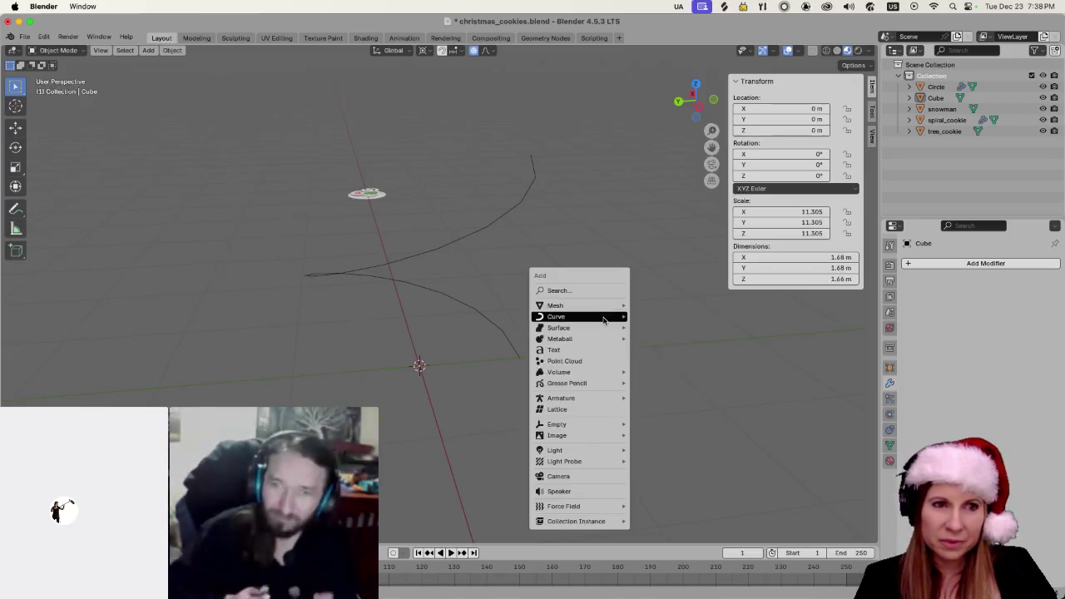
mouse_move(605, 318)
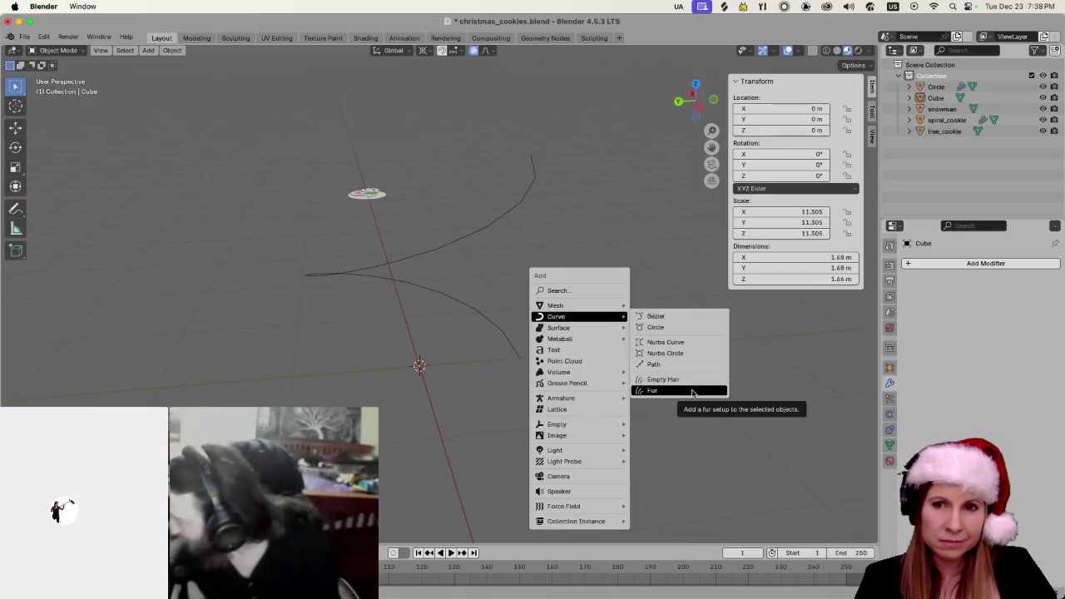
key(Escape)
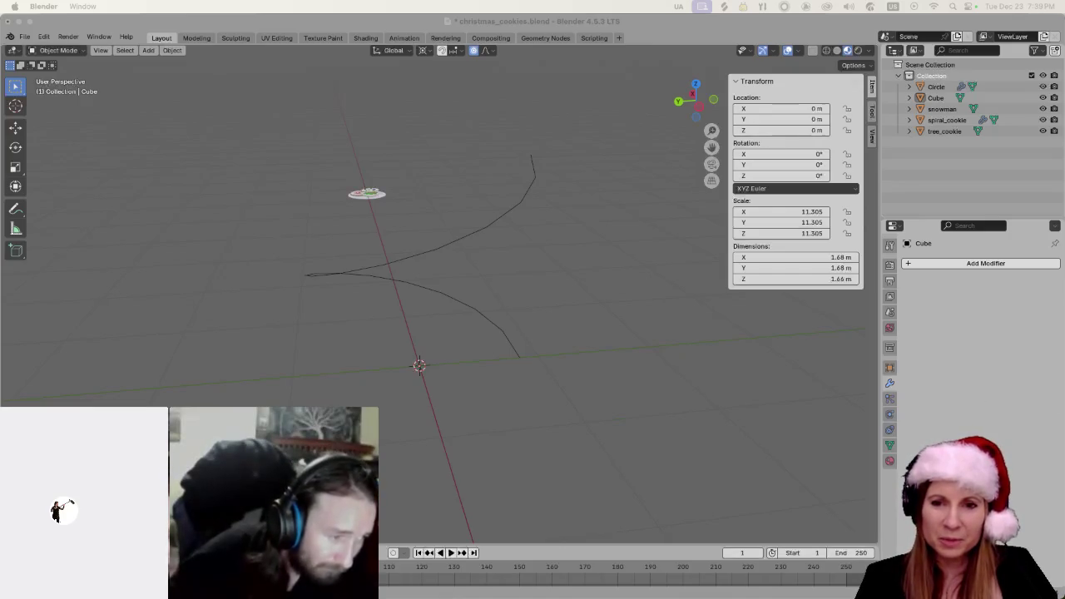
click(384, 257)
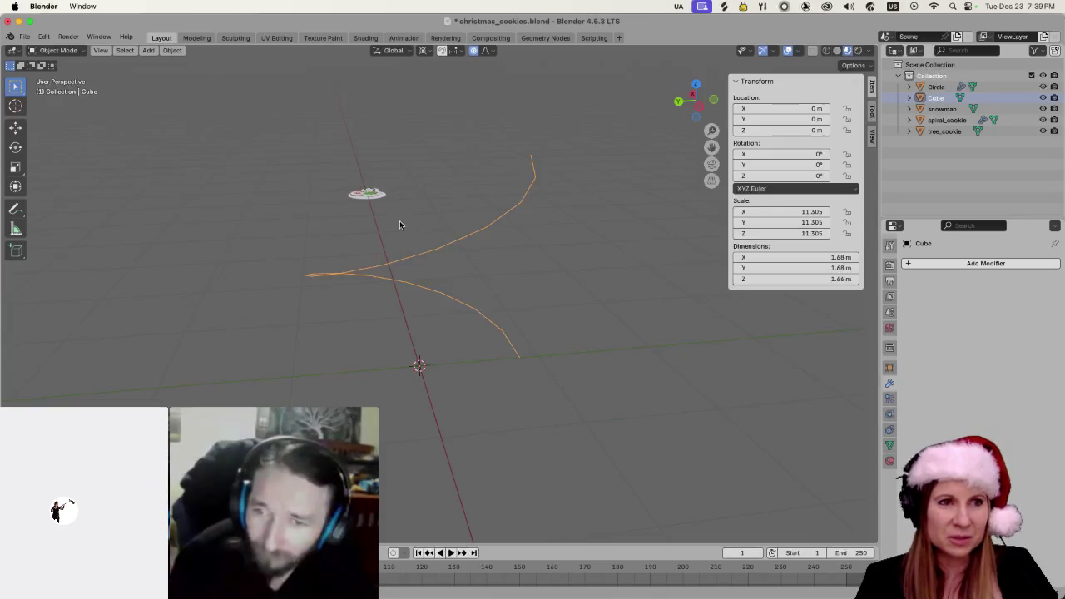
scroll(391, 218, up, 5)
scroll(381, 157, up, 10)
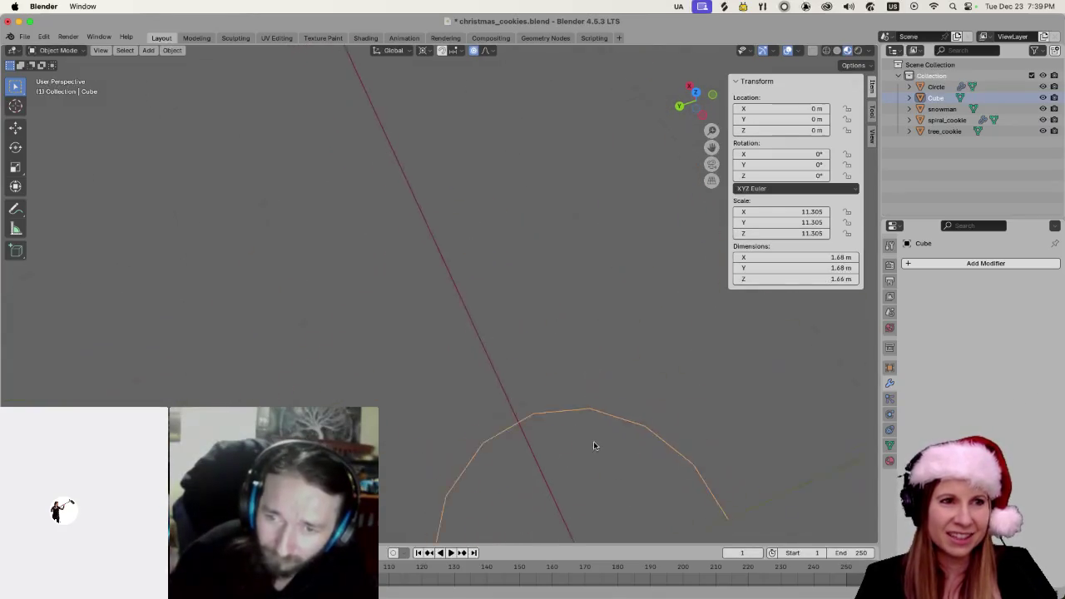
scroll(475, 159, up, 5)
scroll(419, 171, up, 3)
scroll(418, 166, up, 5)
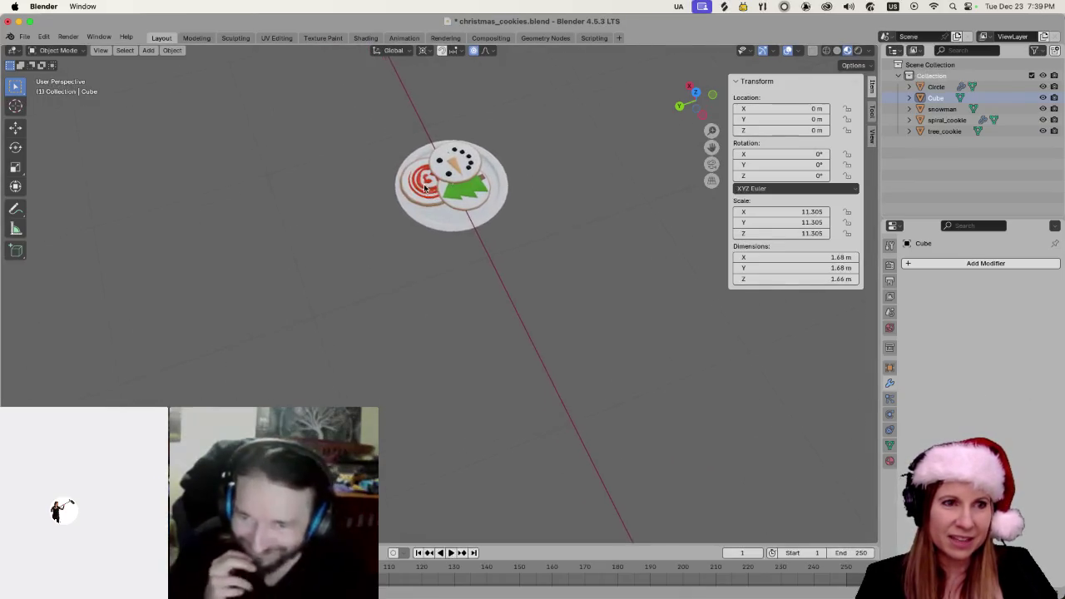
scroll(422, 169, up, 1)
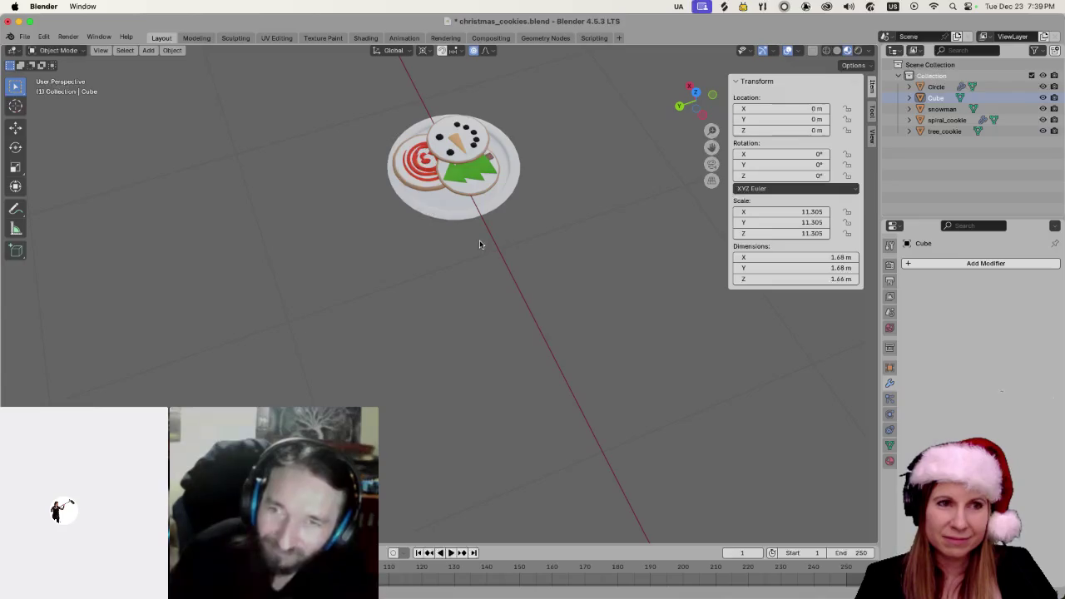
scroll(479, 244, up, 10)
scroll(551, 352, down, 10)
scroll(556, 372, down, 5)
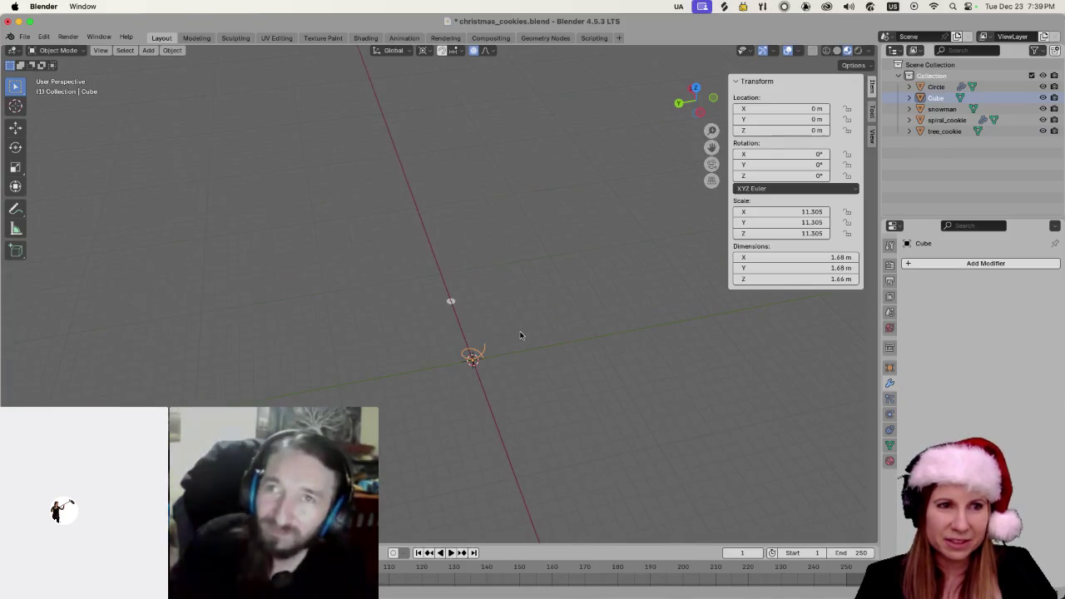
scroll(518, 376, up, 5)
scroll(541, 316, up, 5)
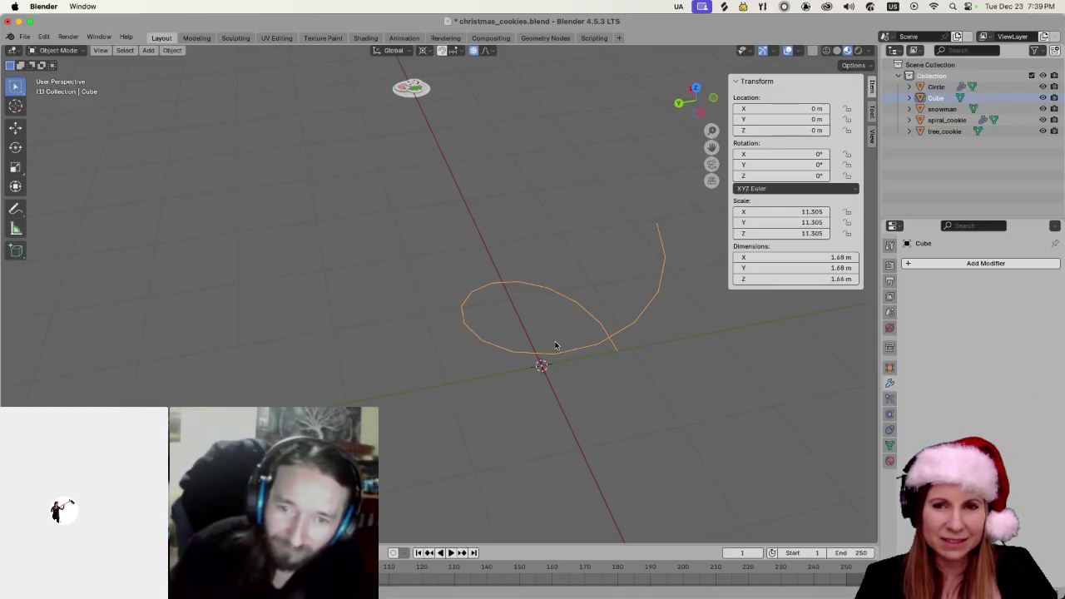
scroll(573, 340, down, 10)
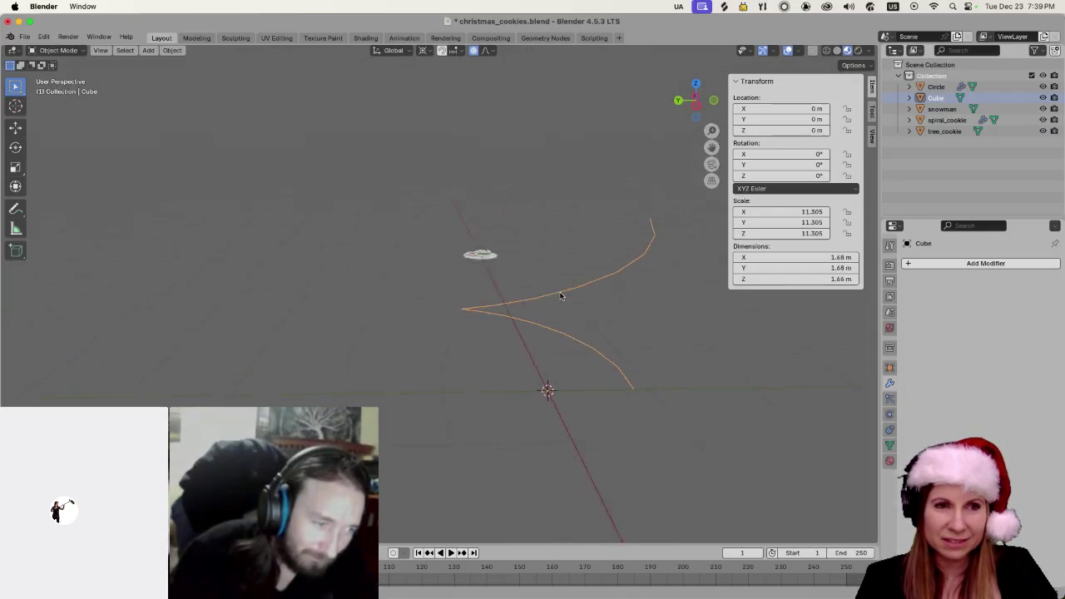
scroll(558, 273, left, 10)
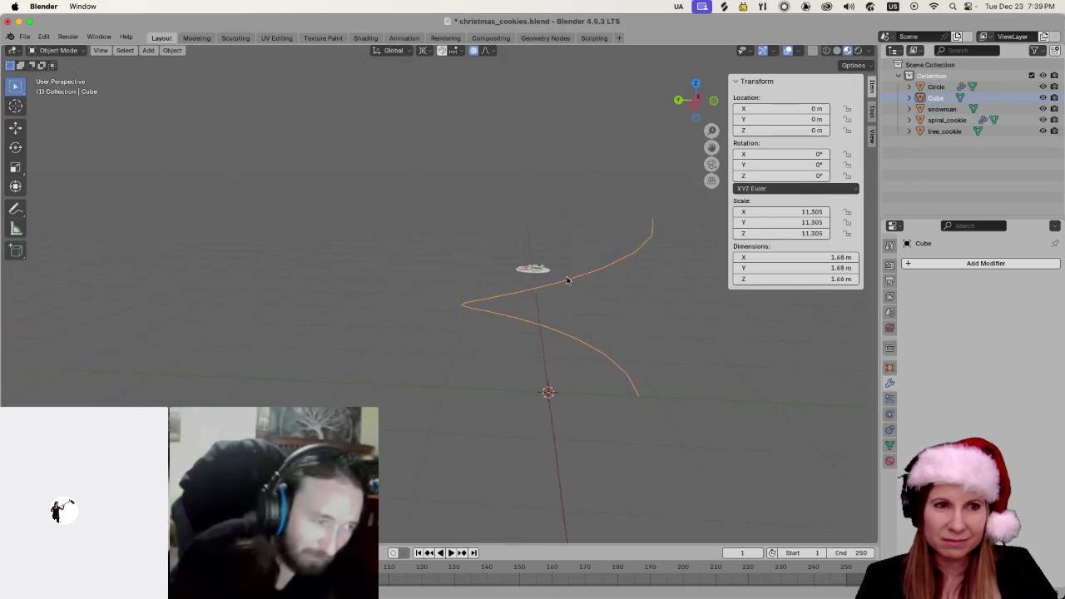
scroll(499, 279, left, 5)
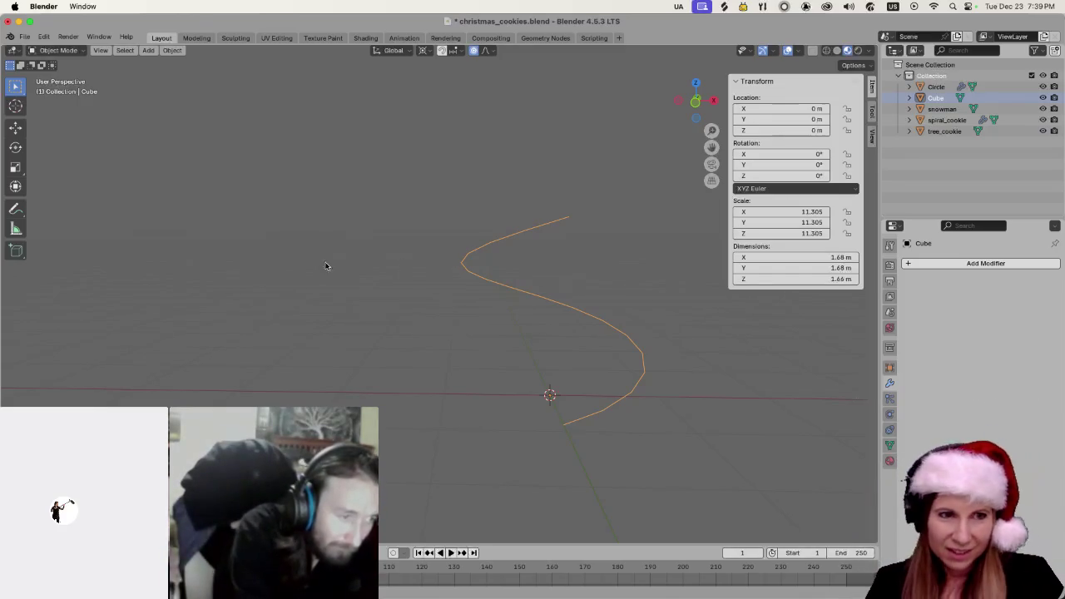
click(513, 327)
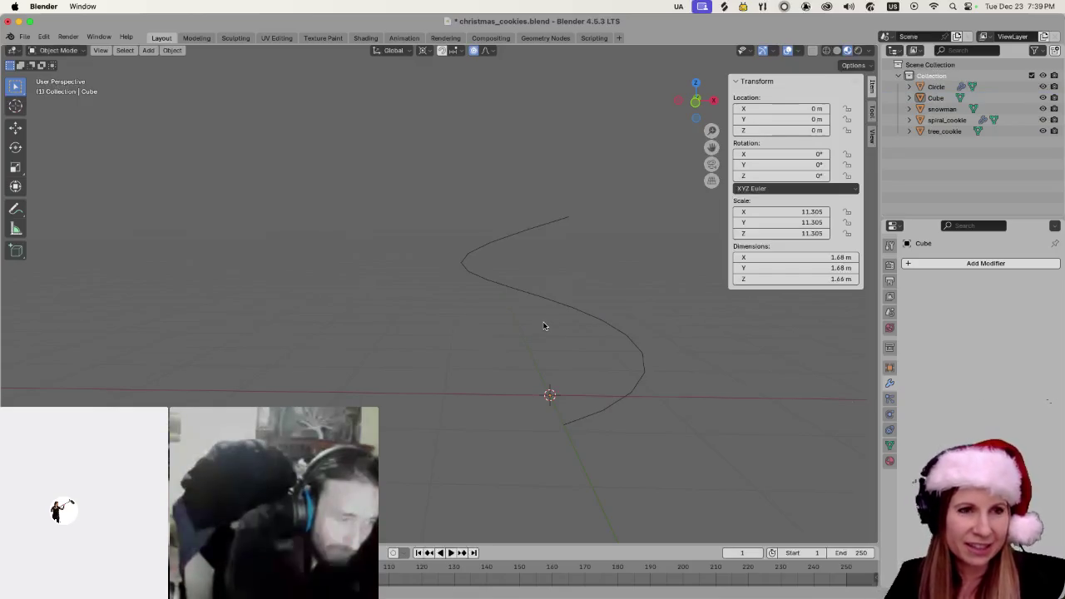
key(Tab)
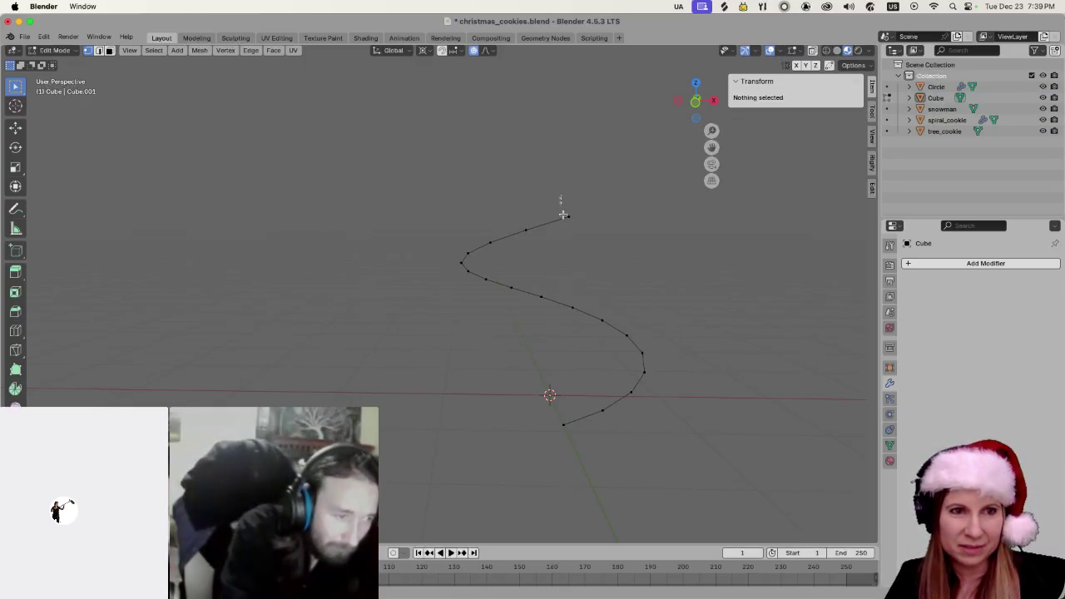
Select the curve's top end vertex and try a proportional rotation, undoing it
click(565, 215)
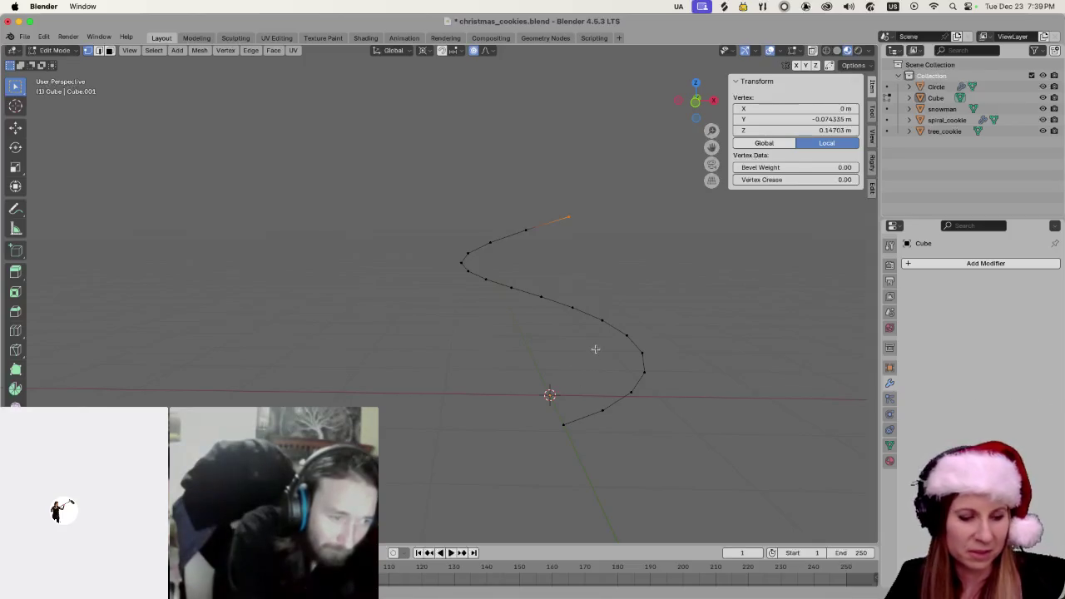
scroll(696, 366, right, 5)
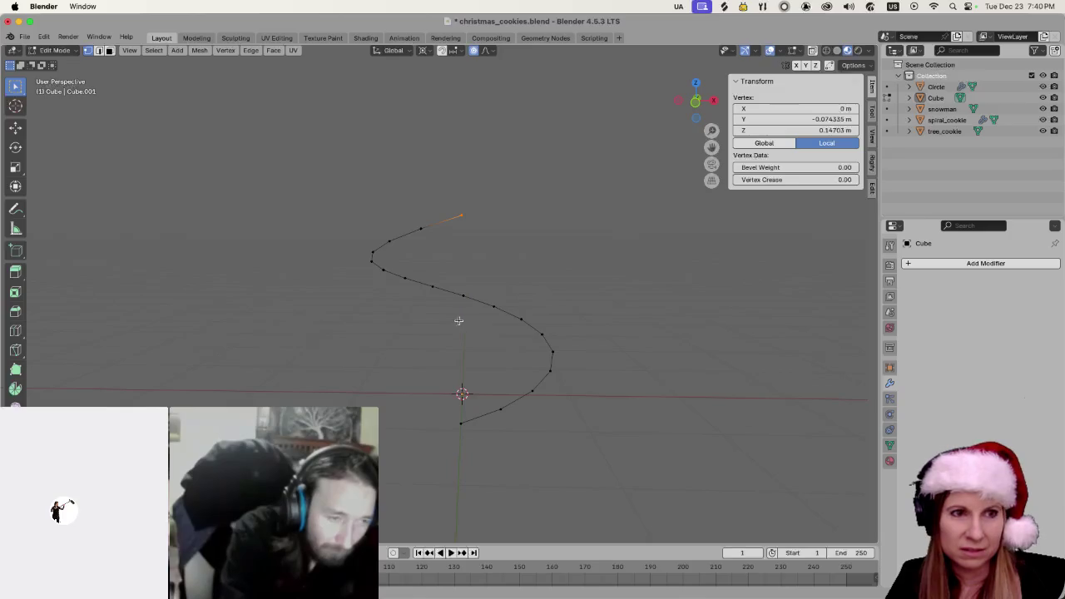
key(r)
click(489, 242)
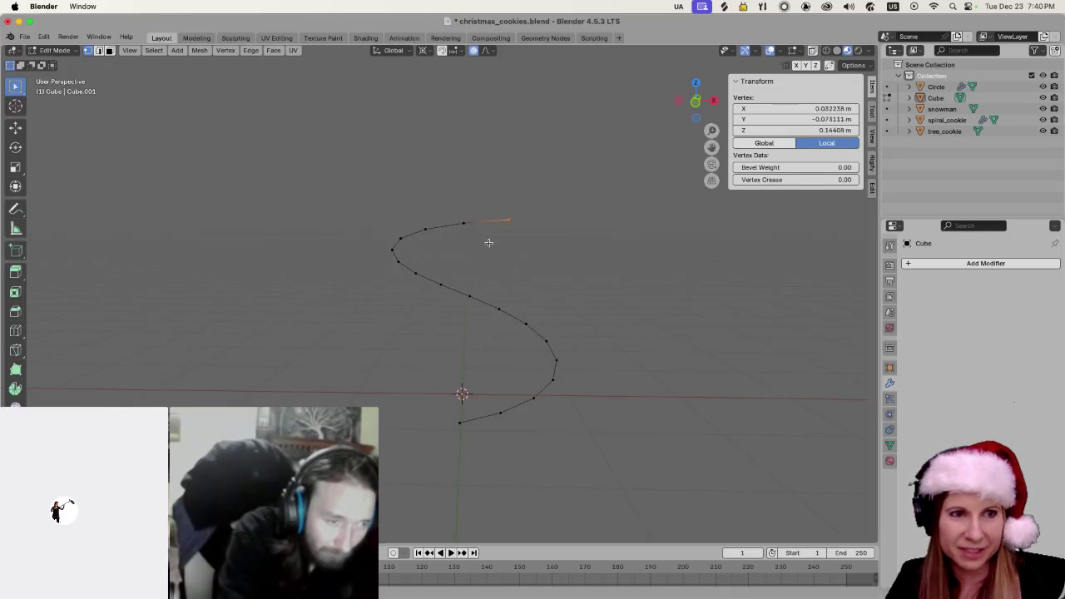
key(super+z)
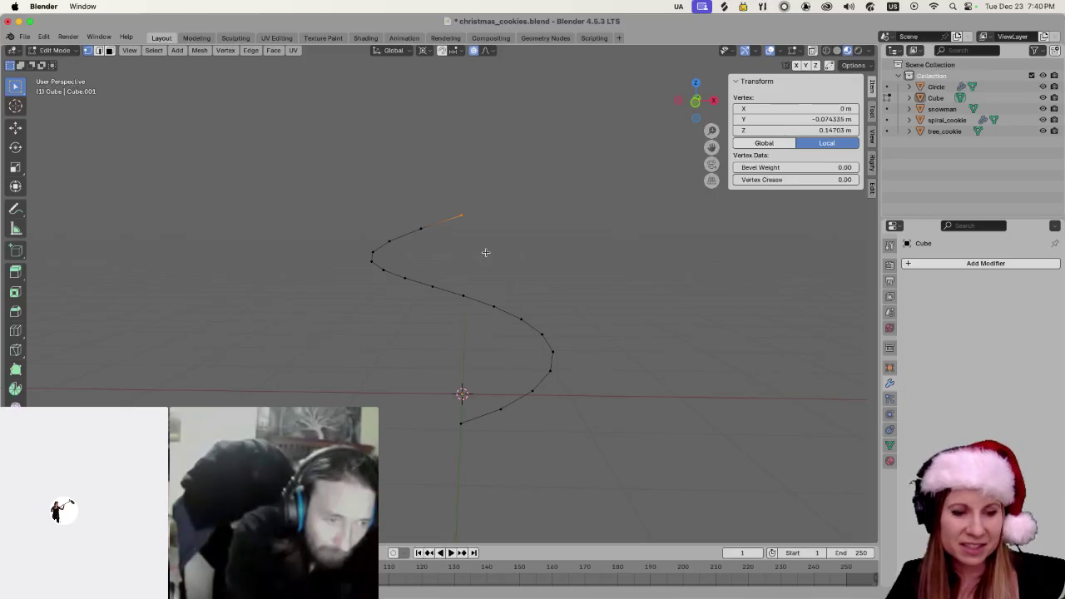
key(r)
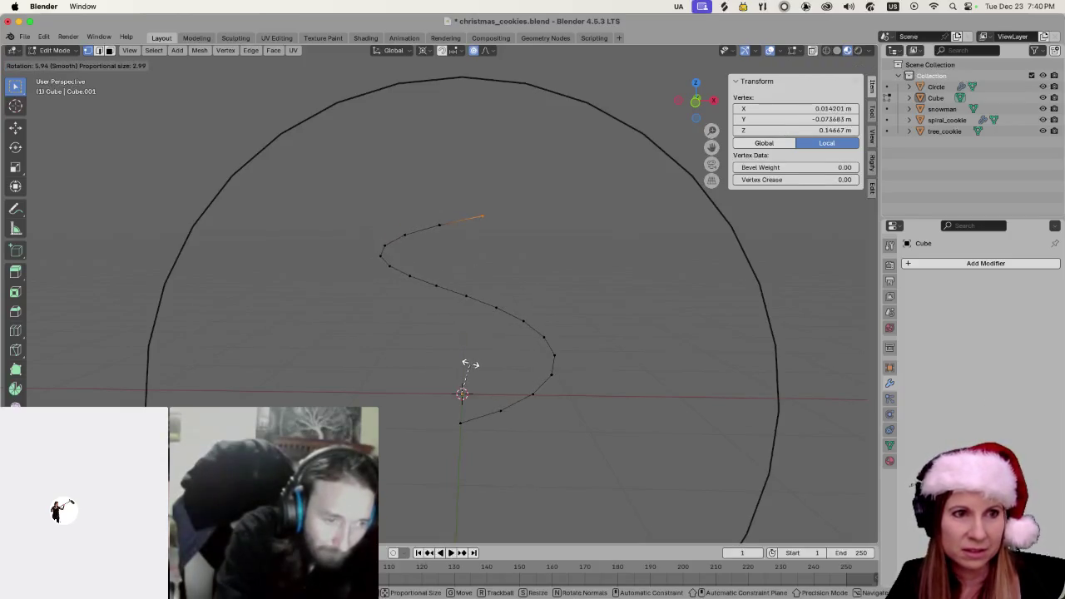
scroll(475, 349, down, 4)
scroll(474, 348, up, 11)
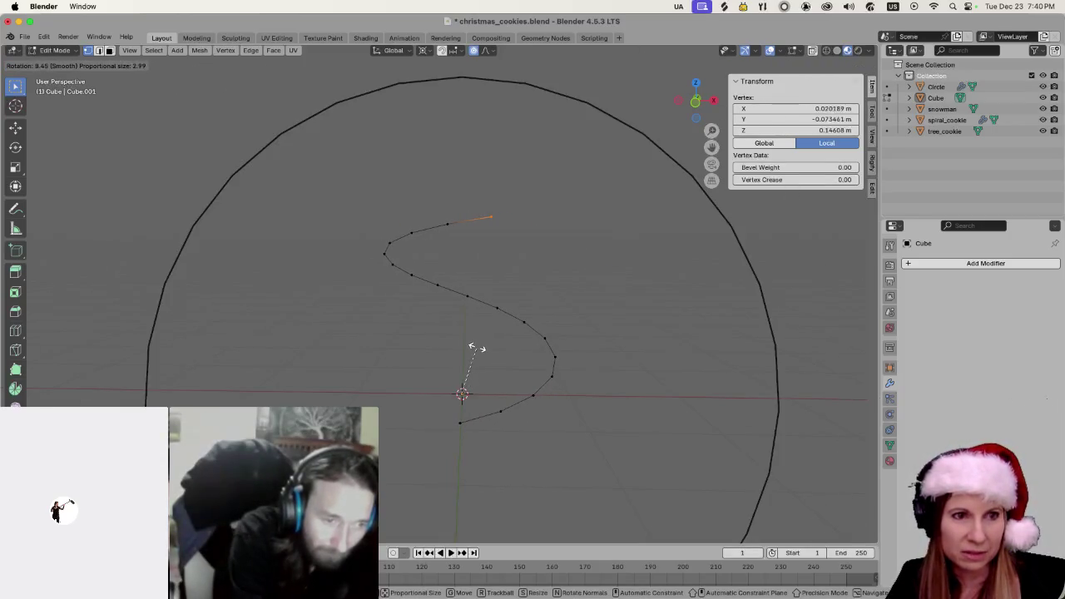
scroll(475, 348, up, 7)
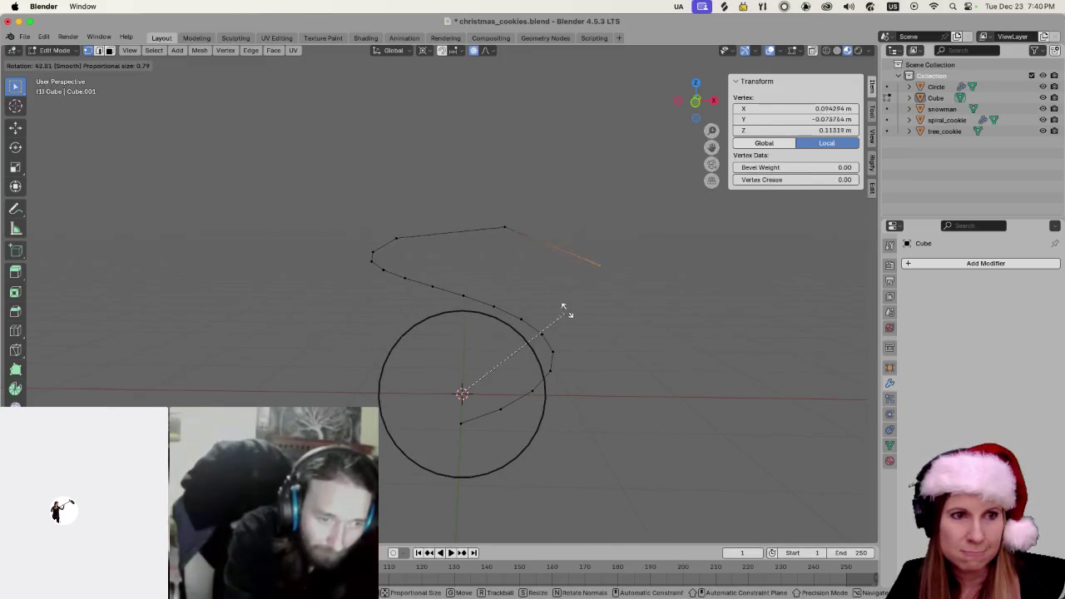
Slightly scale the top end with proportional falloff, placing it at Y -0.071436 m, Z 0.1413 m
key(s)
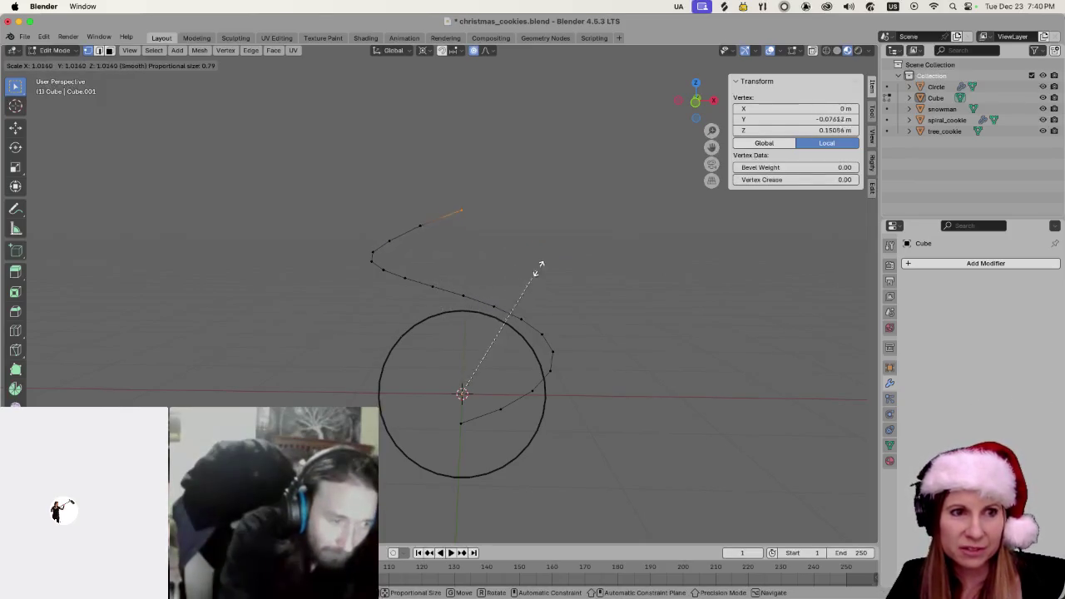
scroll(531, 273, up, 4)
scroll(520, 273, down, 10)
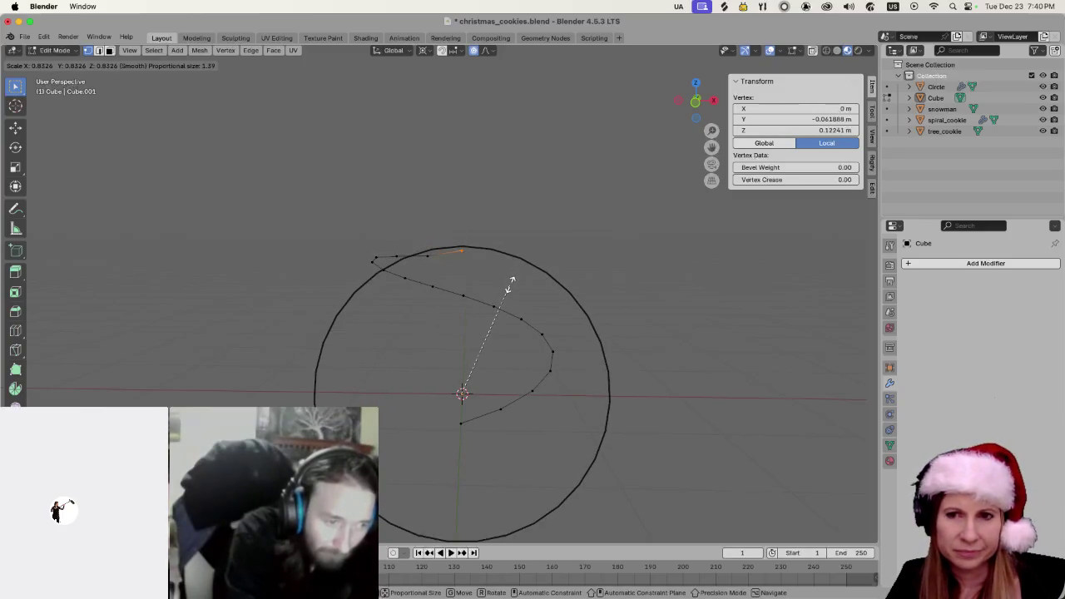
click(511, 285)
key(ctrl+z)
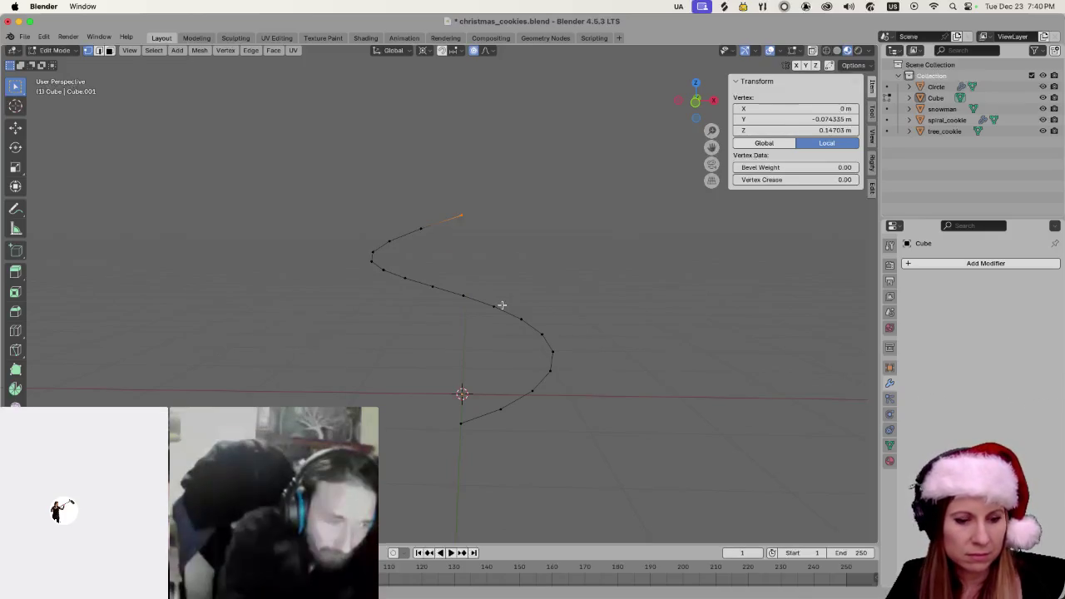
key(s)
scroll(497, 302, down, 12)
scroll(488, 293, up, 15)
scroll(488, 292, up, 8)
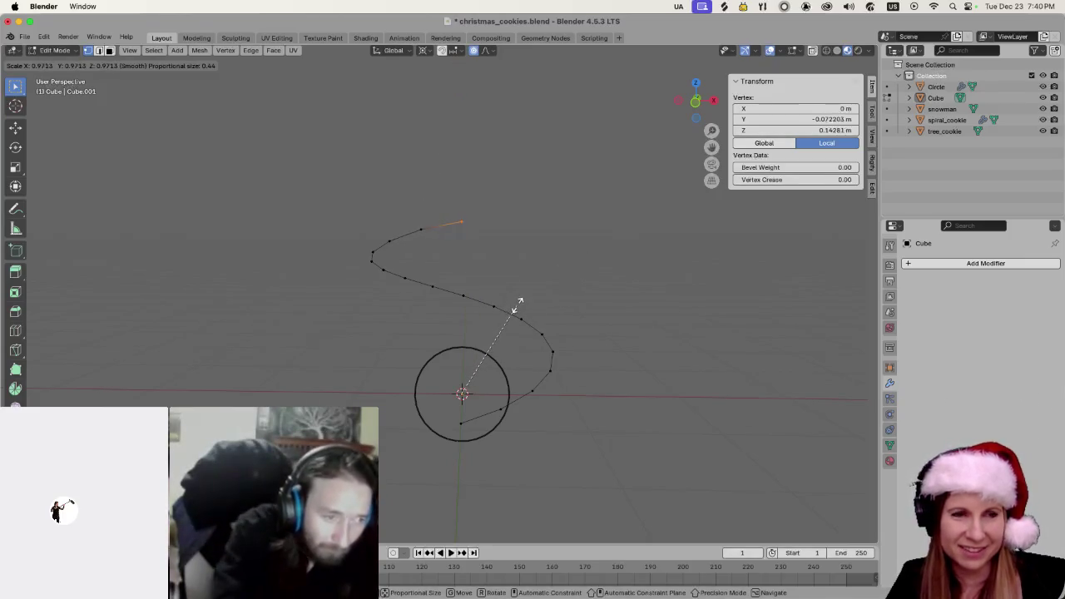
scroll(520, 303, up, 4)
scroll(517, 311, down, 9)
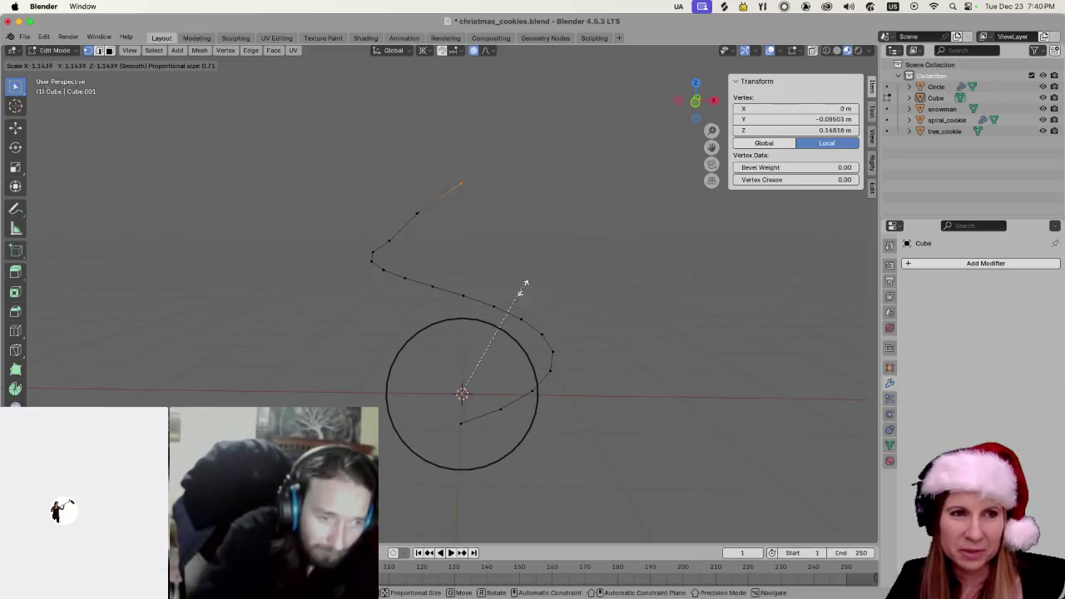
click(544, 330)
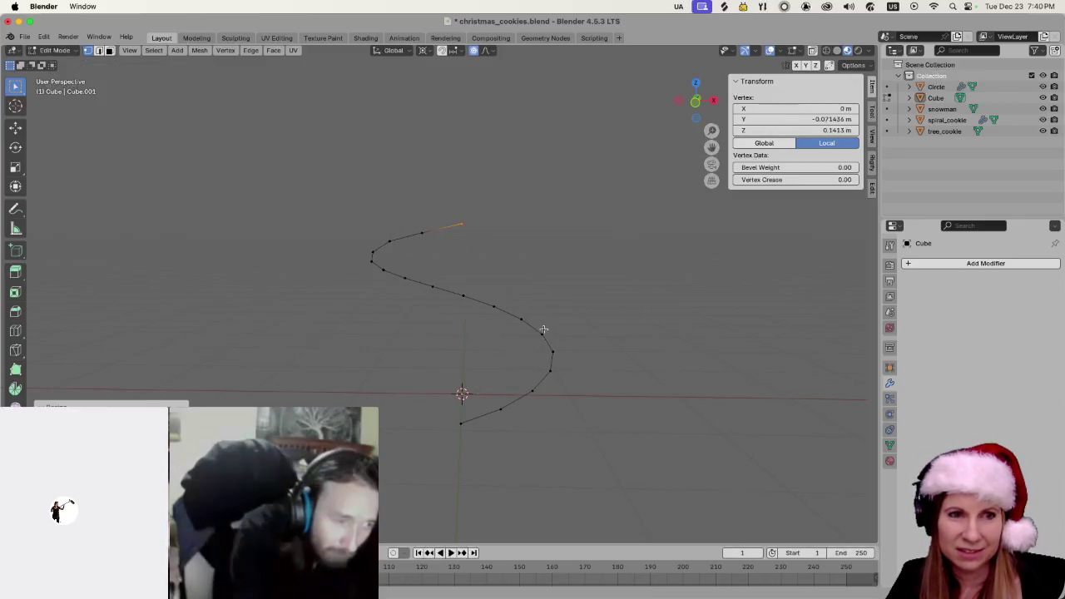
scroll(490, 316, down, 10)
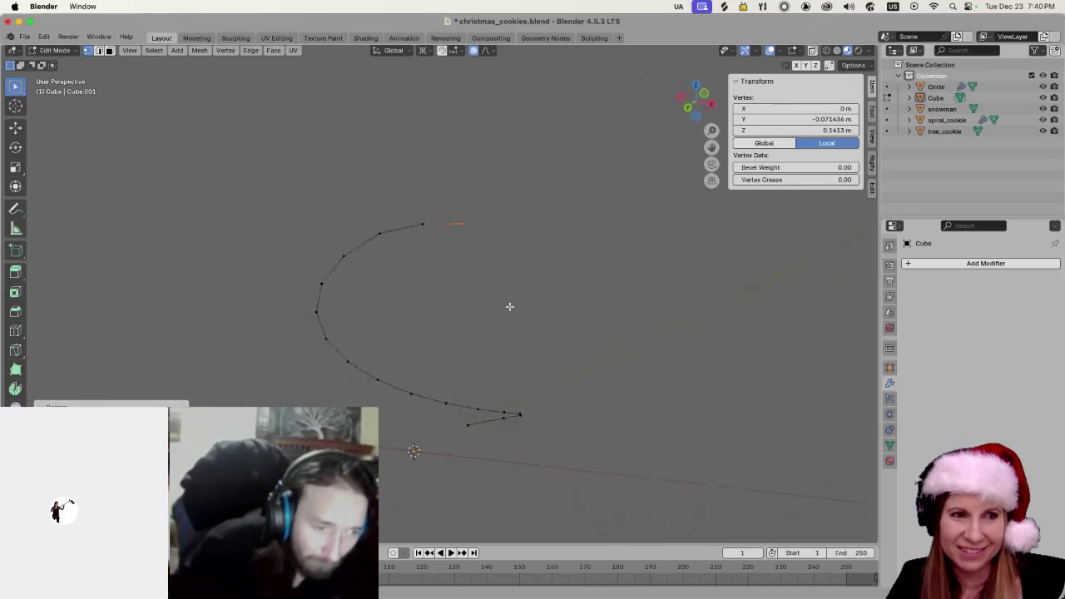
scroll(420, 415, down, 3)
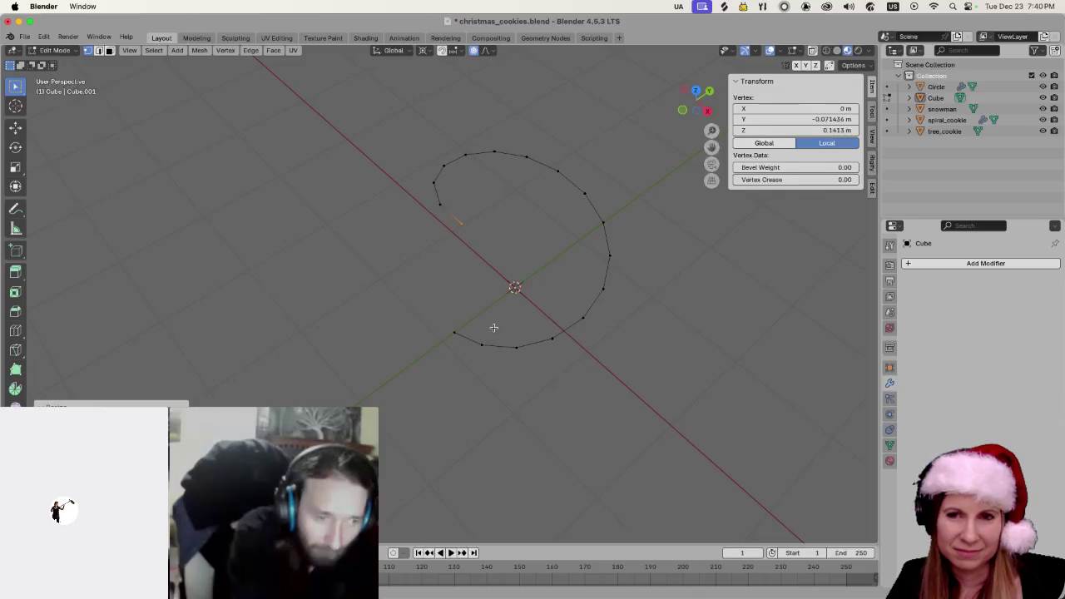
scroll(493, 328, down, 5)
scroll(499, 321, down, 5)
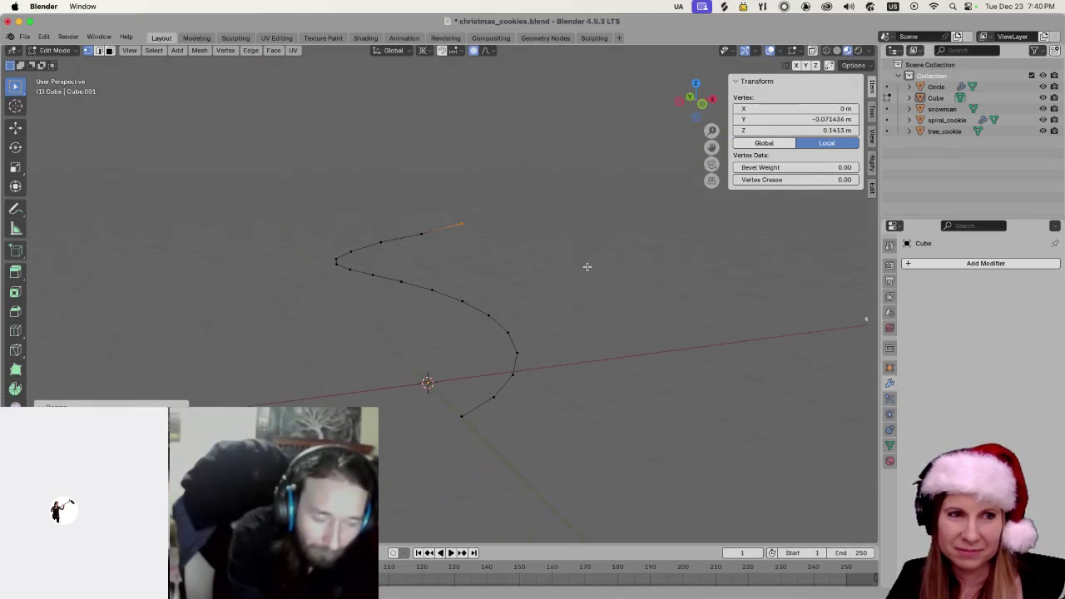
key(g)
key(z)
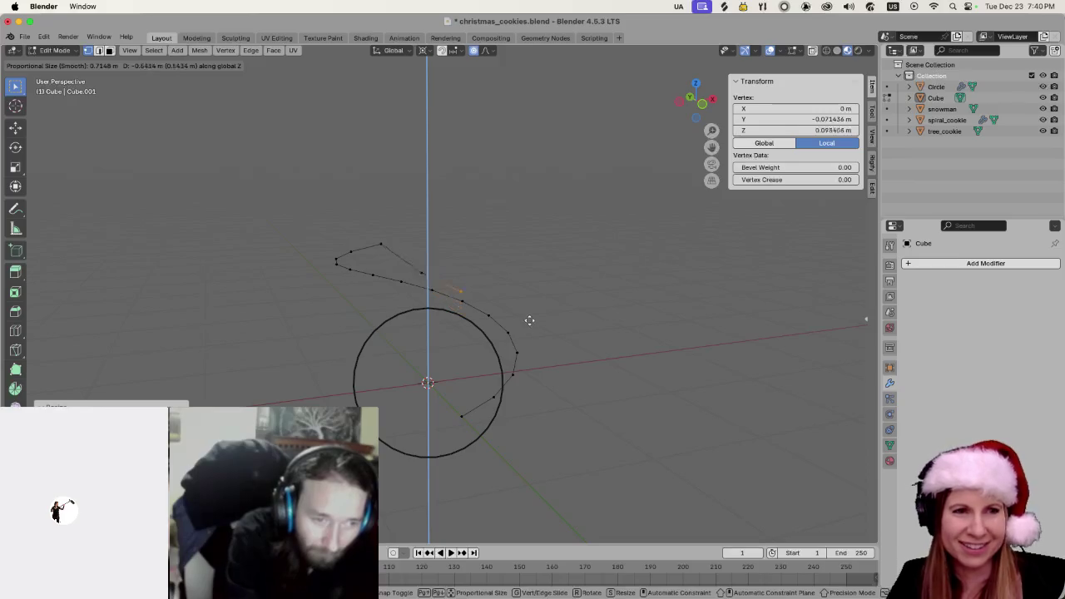
click(529, 323)
key(ctrl+z)
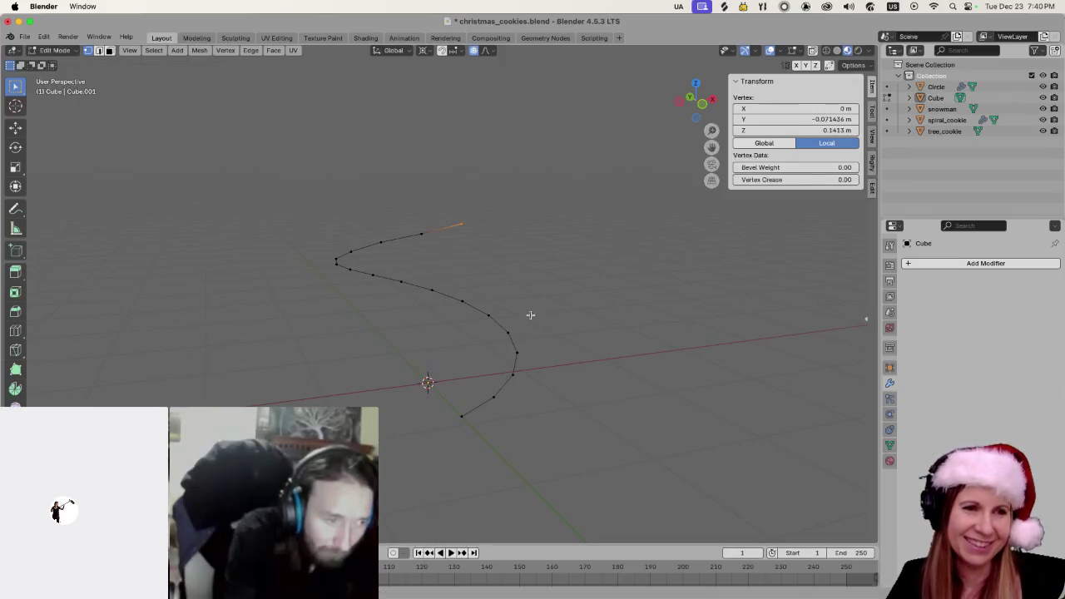
click(555, 261)
scroll(400, 243, up, 5)
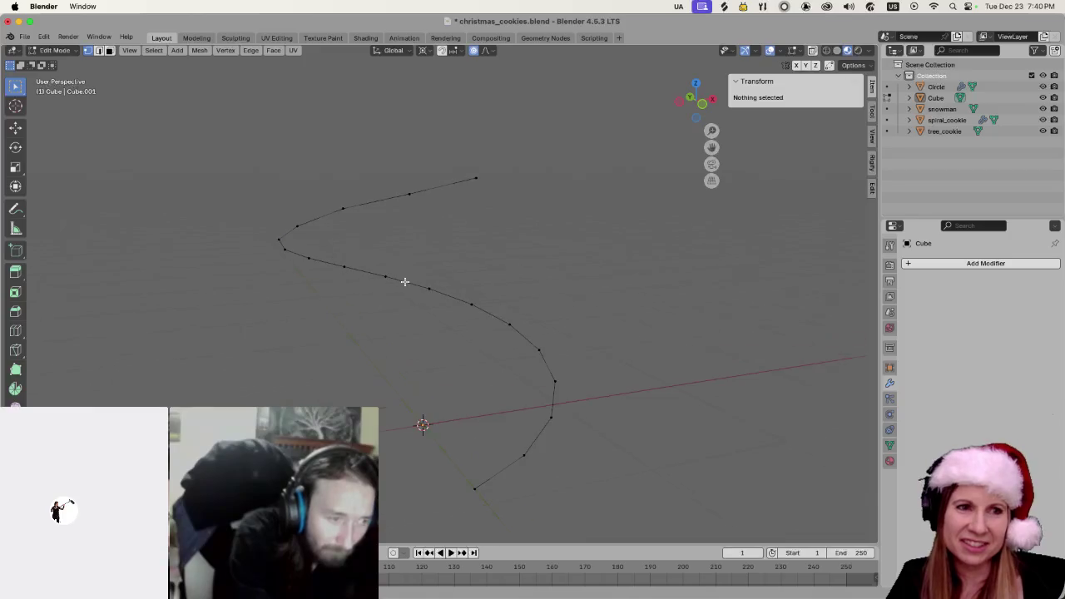
scroll(440, 310, up, 2)
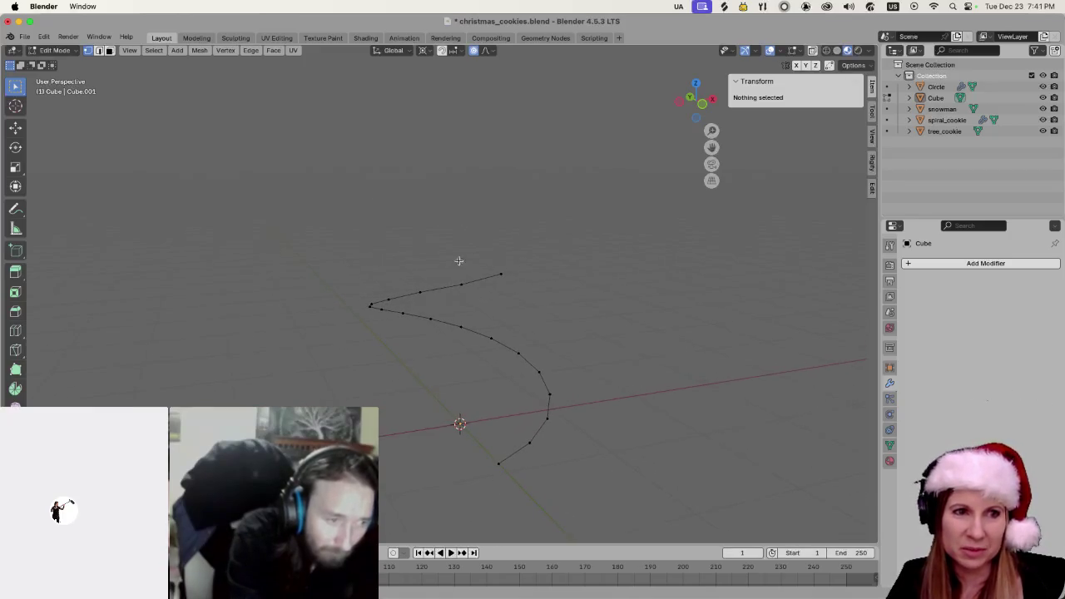
click(495, 273)
click(495, 273)
click(495, 273)
click(497, 272)
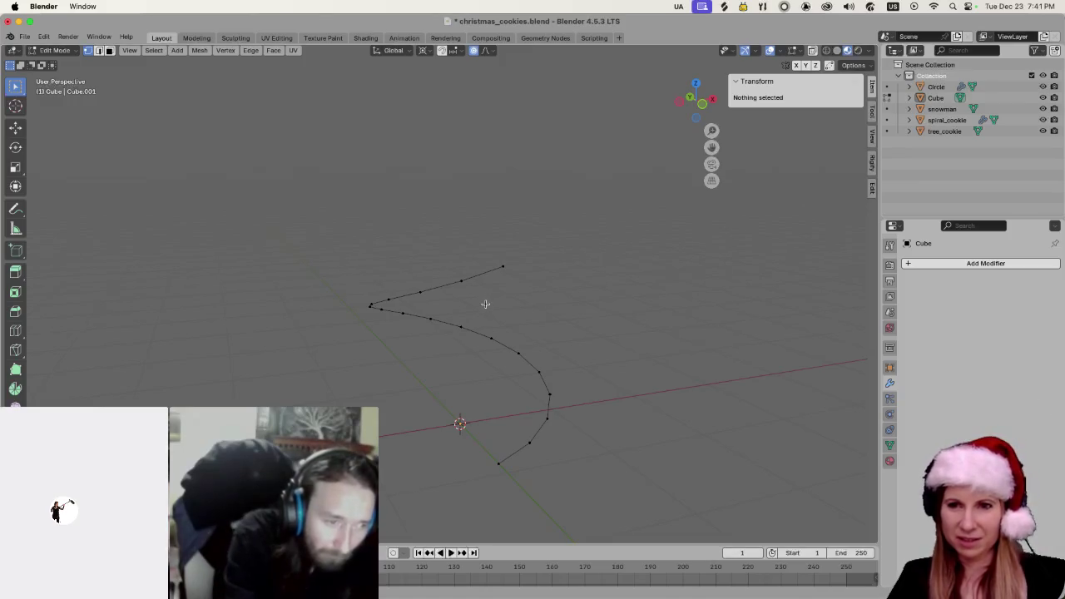
drag(491, 250, 517, 284)
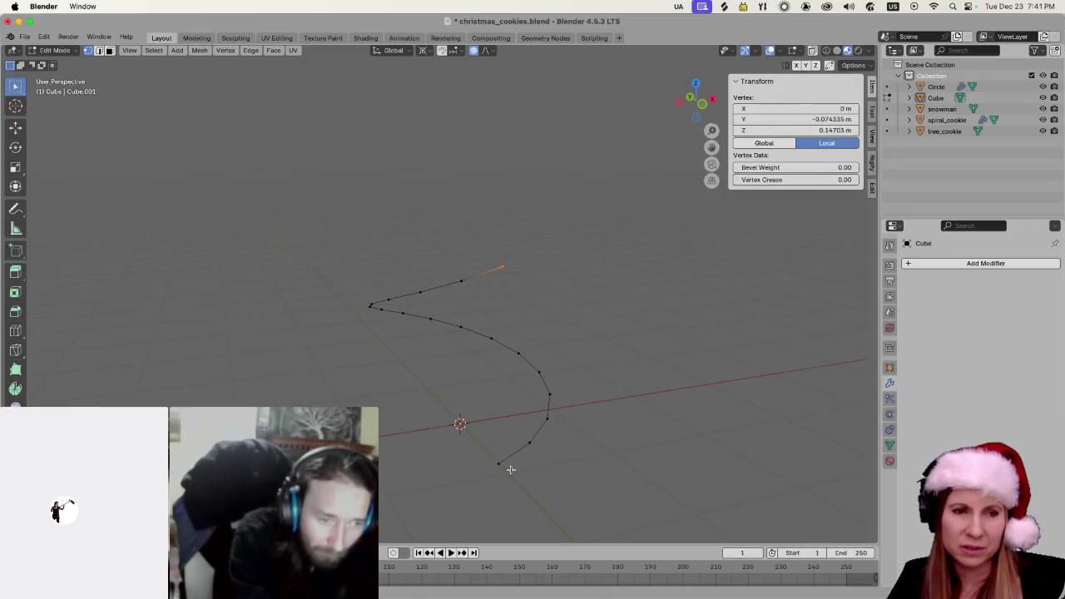
Proportionally scale the curve from its end vertex, adjusting the falloff size
key(s)
scroll(439, 309, down, 3)
scroll(435, 310, up, 7)
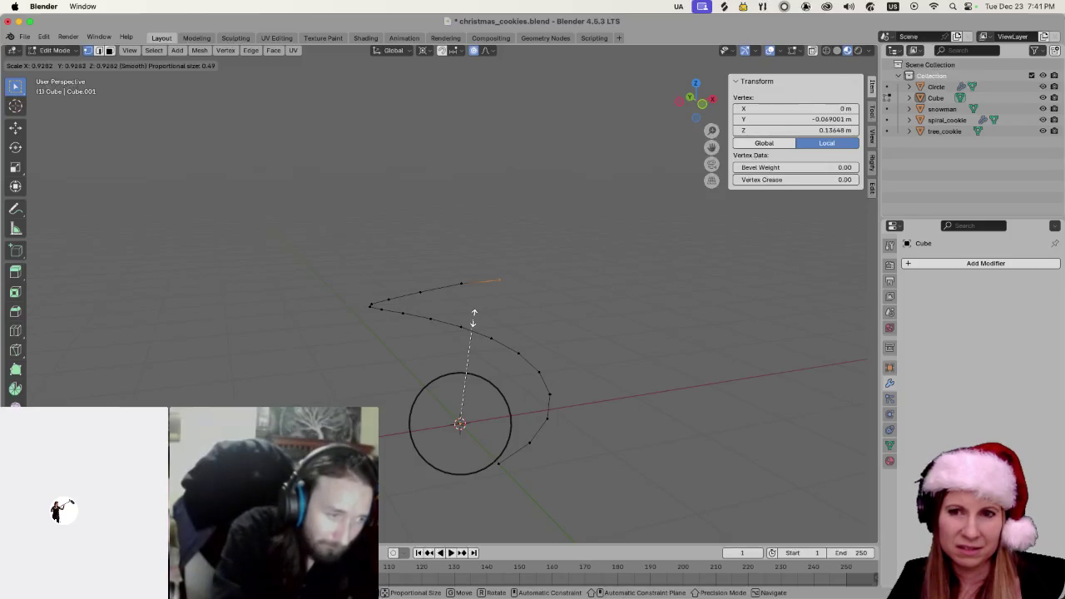
scroll(486, 324, up, 3)
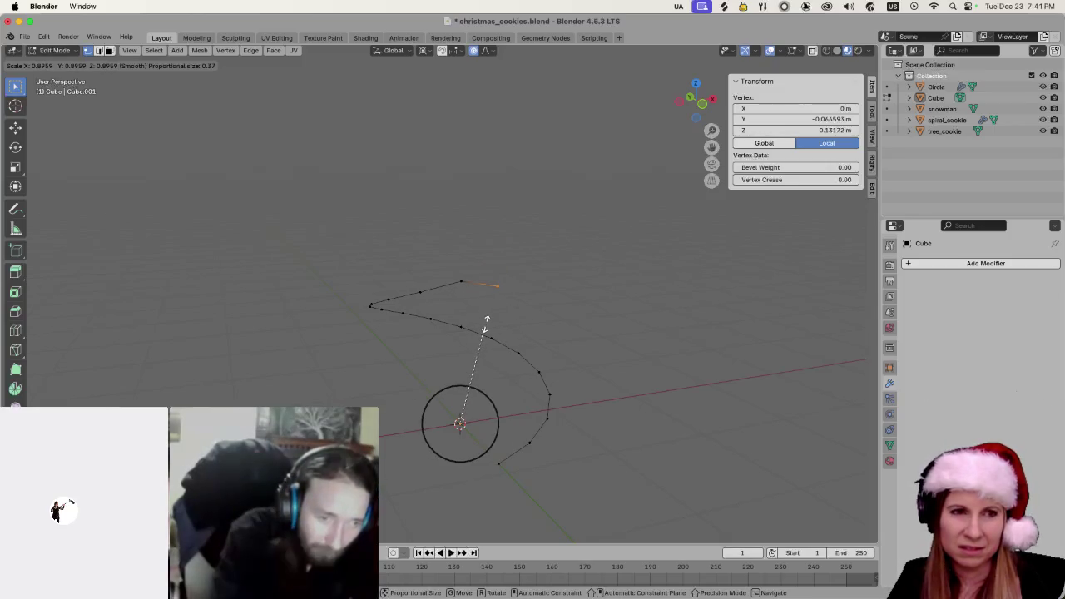
scroll(486, 325, down, 20)
scroll(477, 336, down, 20)
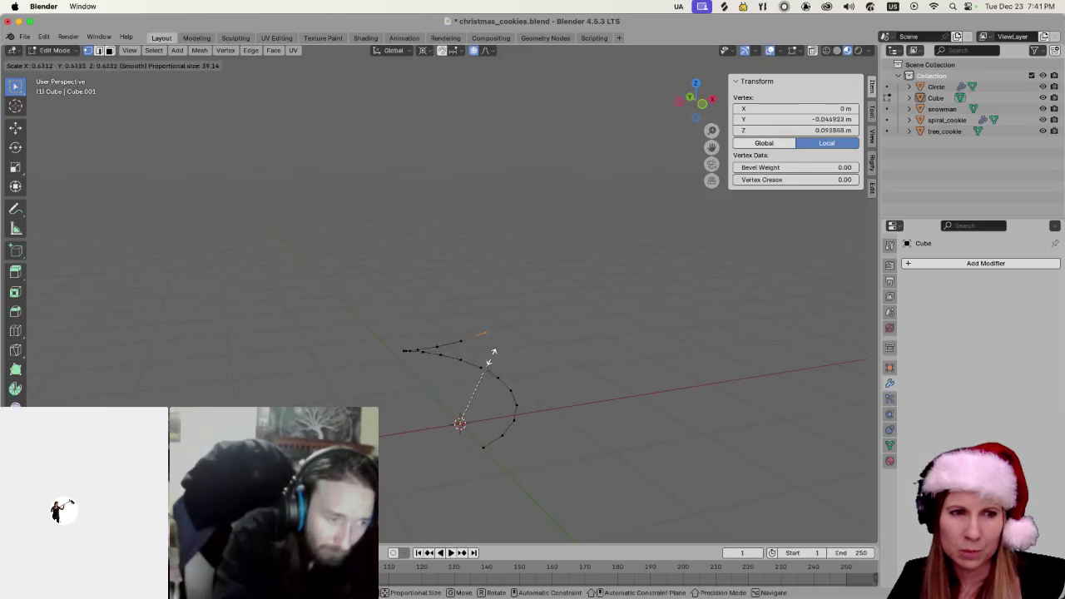
click(501, 334)
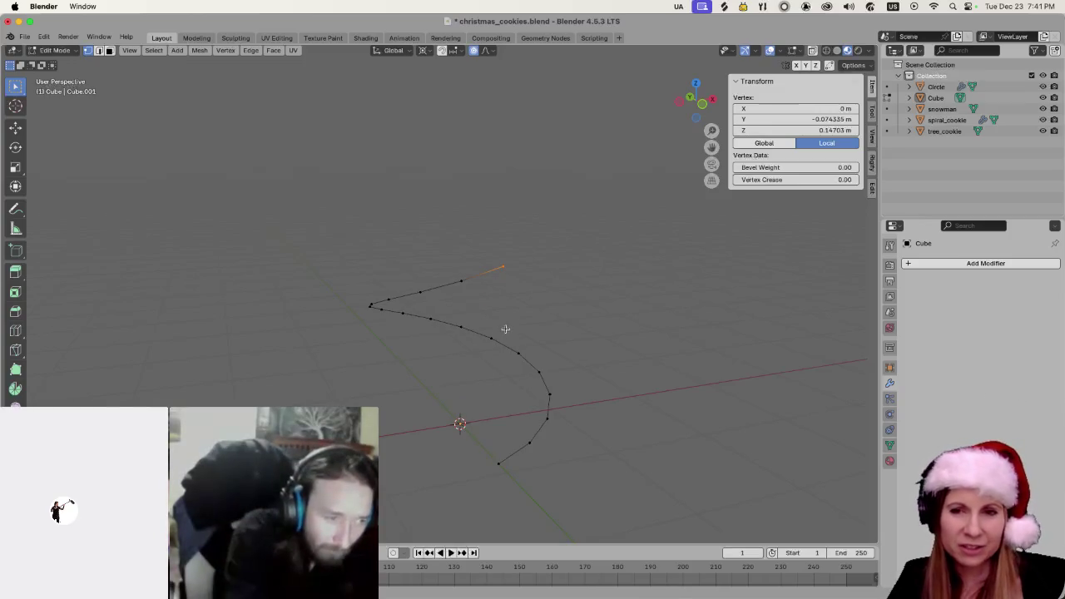
Reselect the top end point and start a fresh scale near 1.17
click(501, 298)
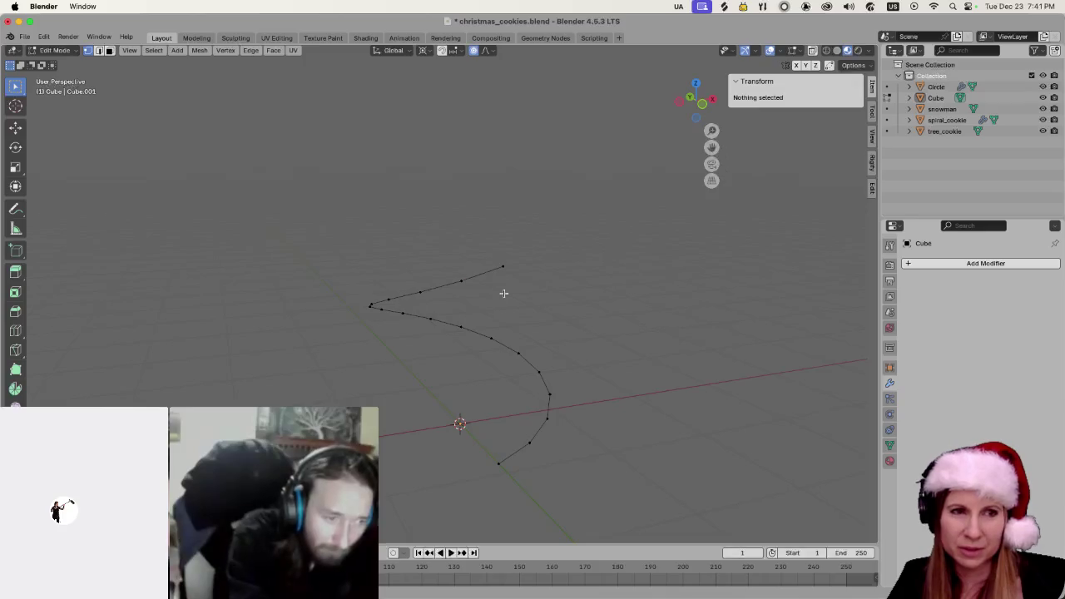
drag(502, 288, 504, 289)
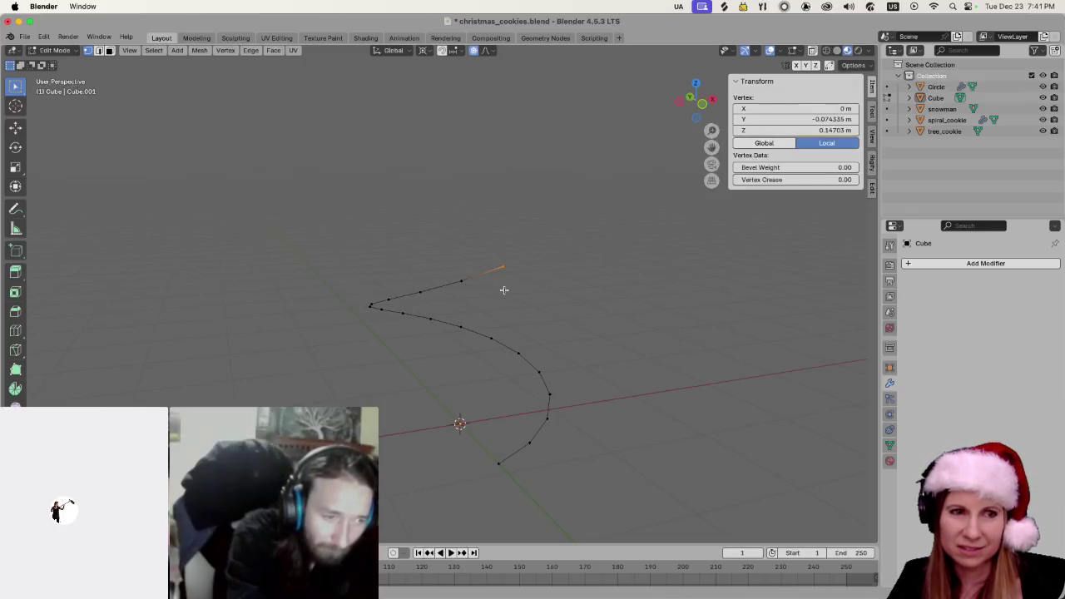
key(s)
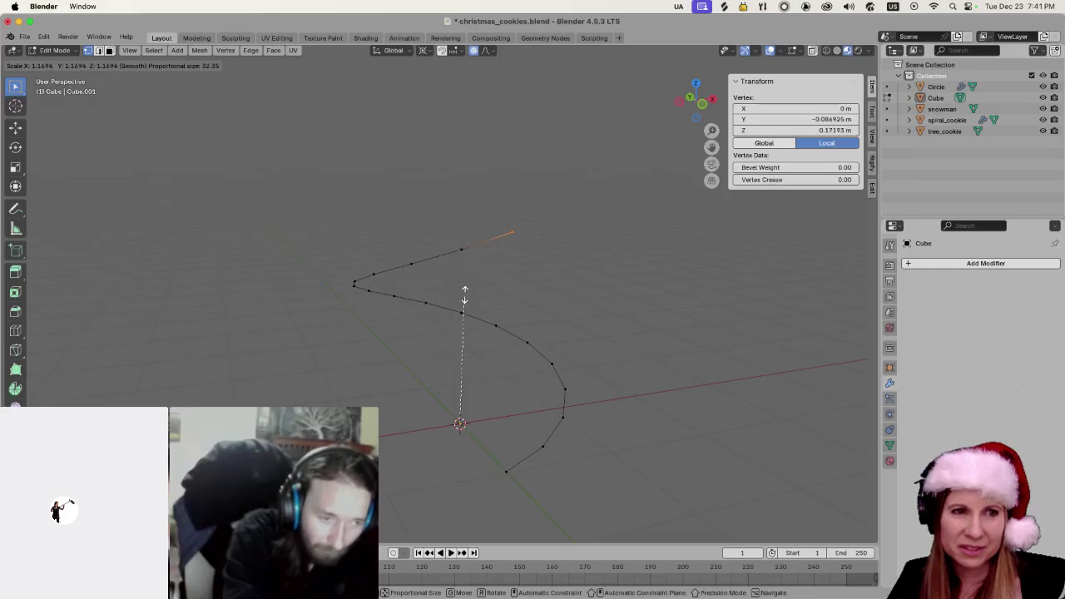
Box-select the top end point and scale it with a tuned proportional falloff size
click(464, 293)
key(alt+a)
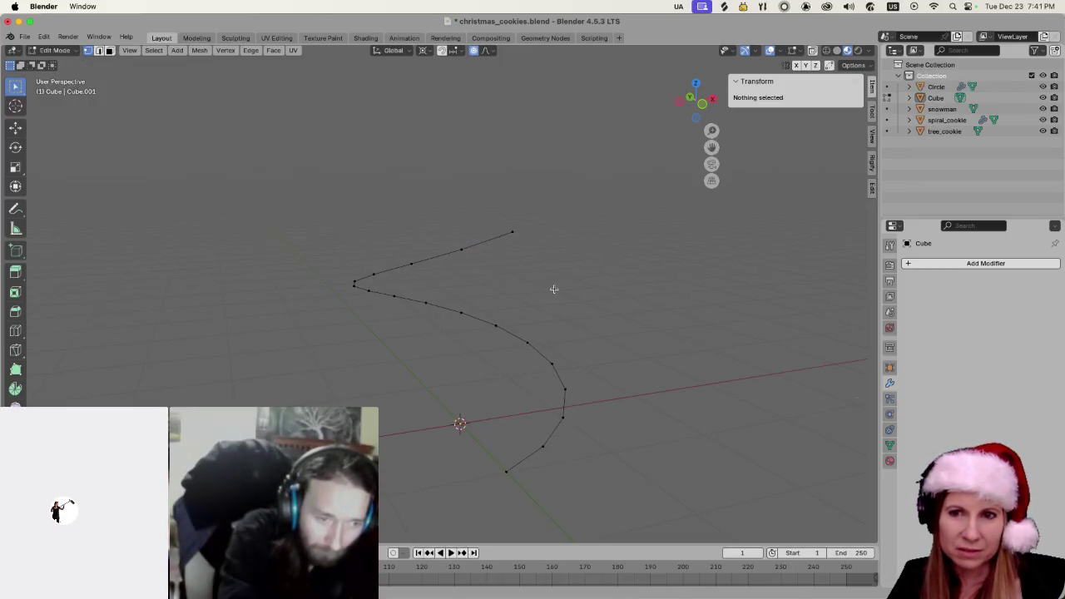
drag(502, 206, 526, 259)
key(s)
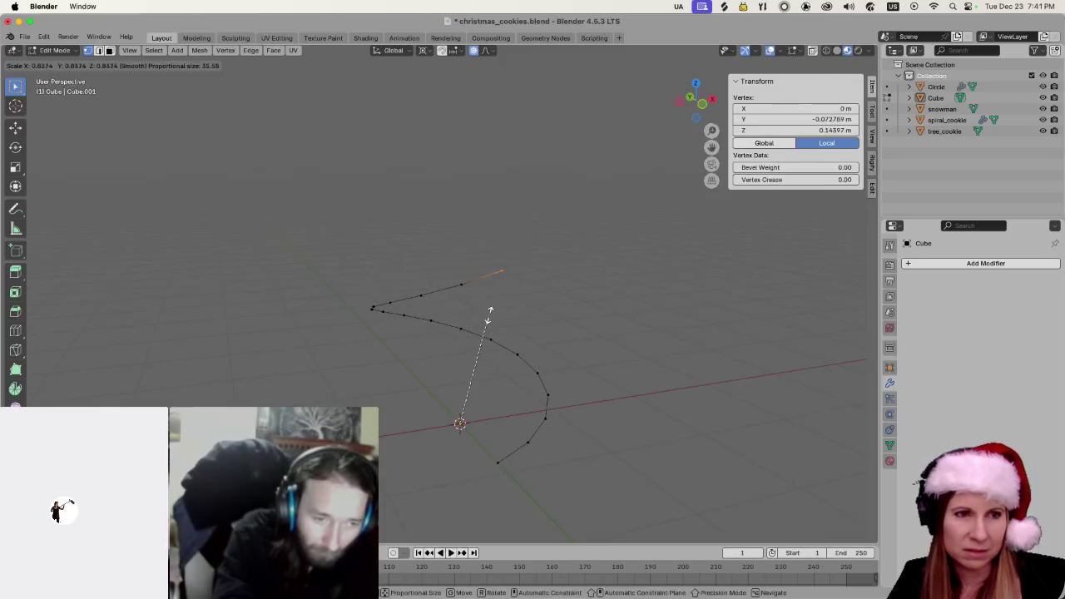
scroll(489, 314, up, 20)
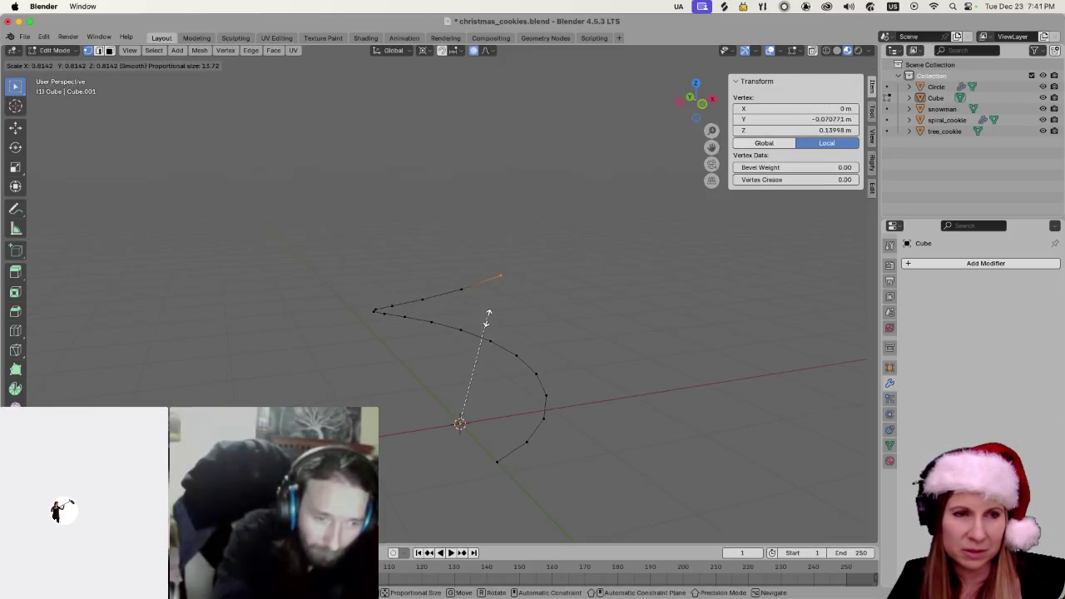
scroll(488, 316, up, 12)
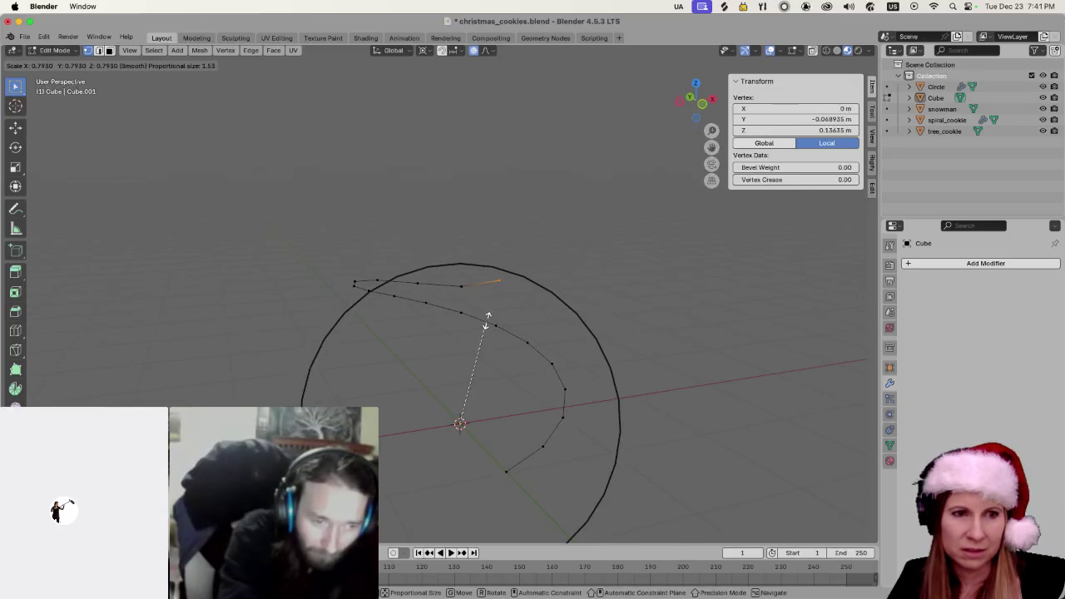
scroll(487, 317, up, 3)
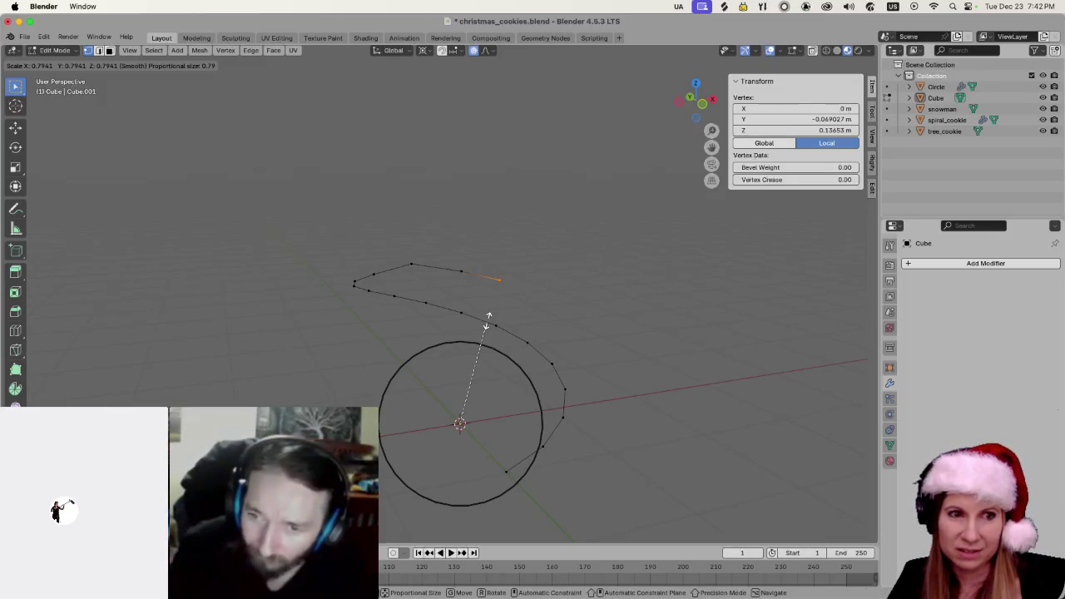
scroll(488, 318, down, 9)
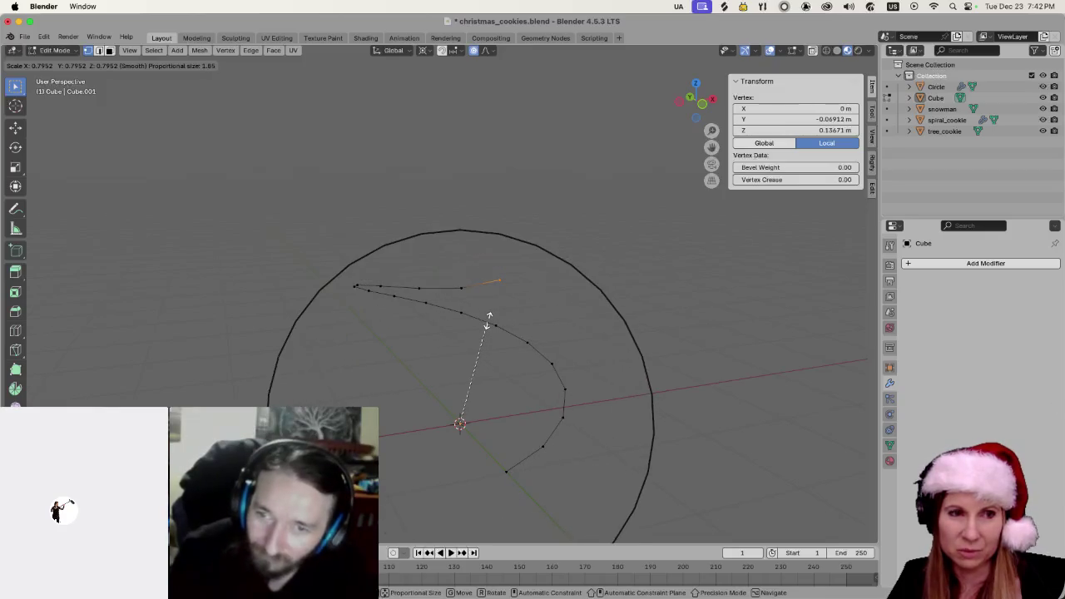
scroll(488, 318, down, 12)
scroll(488, 318, up, 9)
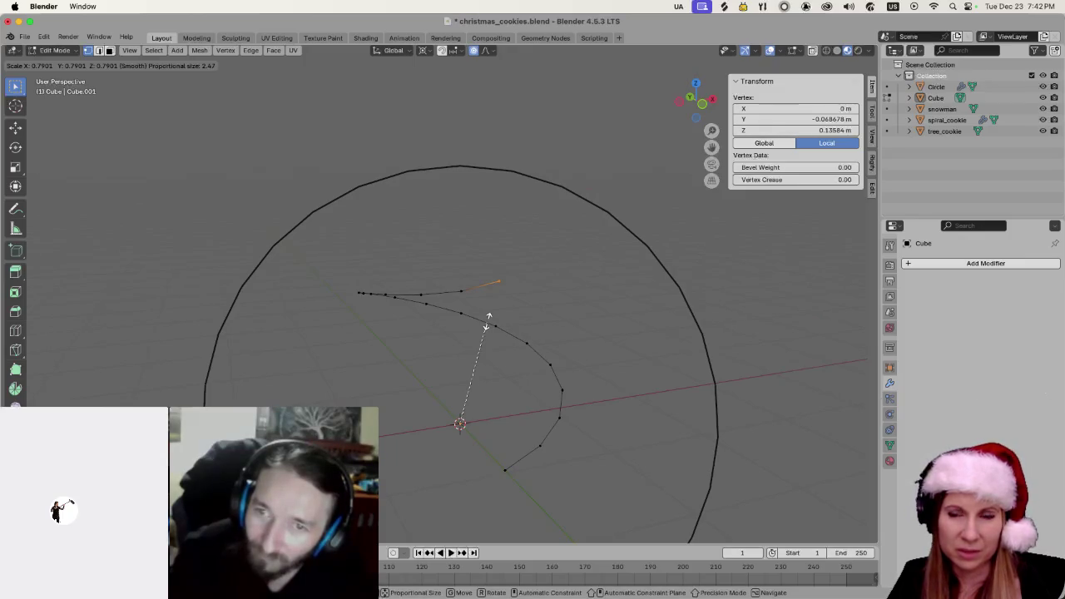
scroll(488, 321, up, 11)
scroll(488, 321, up, 8)
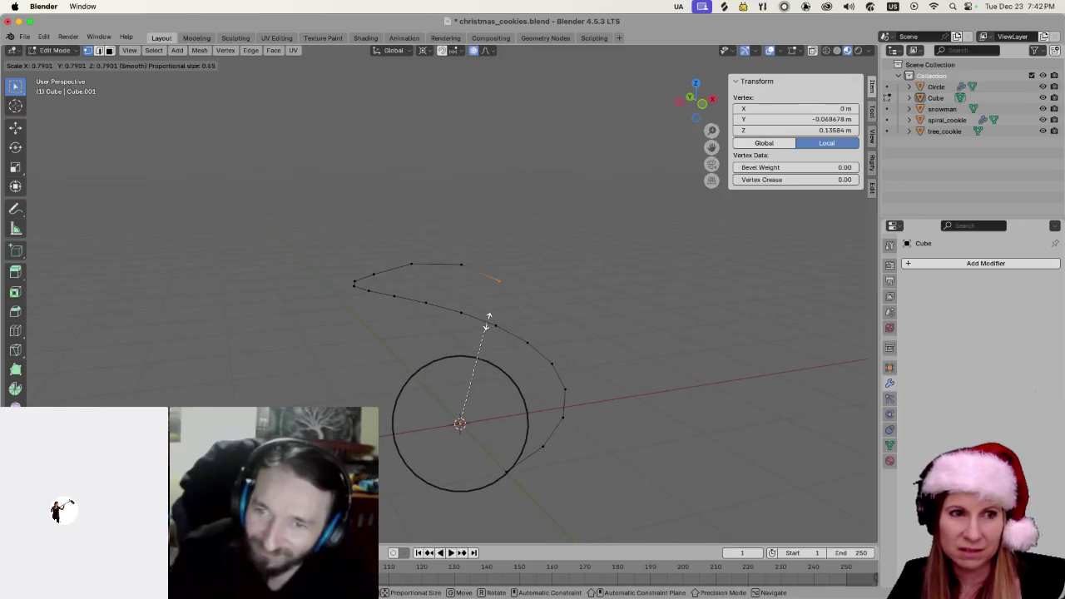
scroll(488, 321, down, 6)
scroll(488, 321, down, 2)
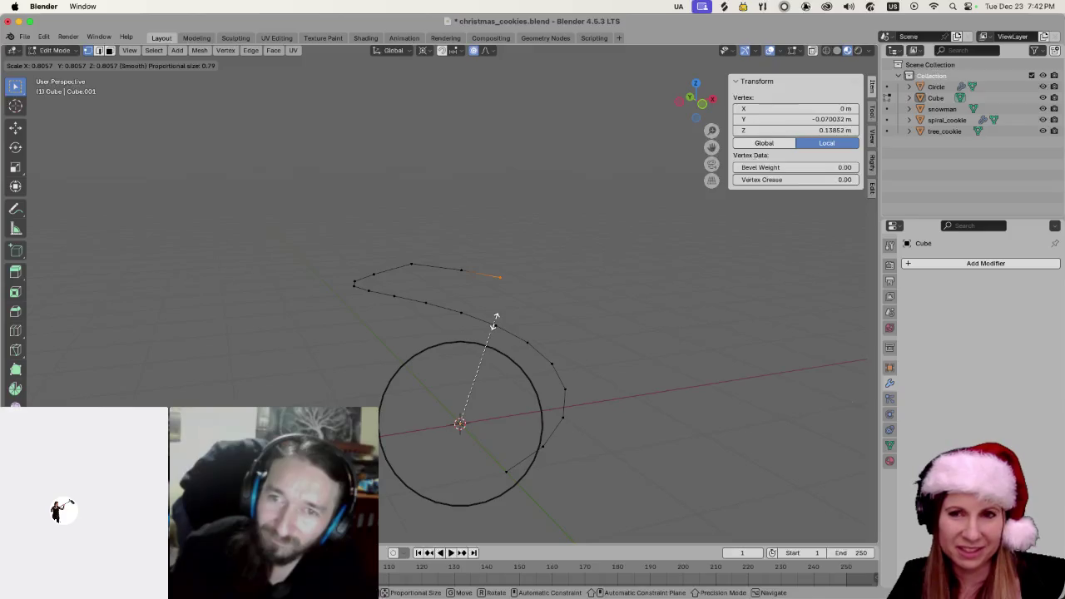
scroll(495, 321, down, 3)
scroll(495, 321, up, 2)
scroll(495, 321, down, 1)
scroll(495, 321, down, 2)
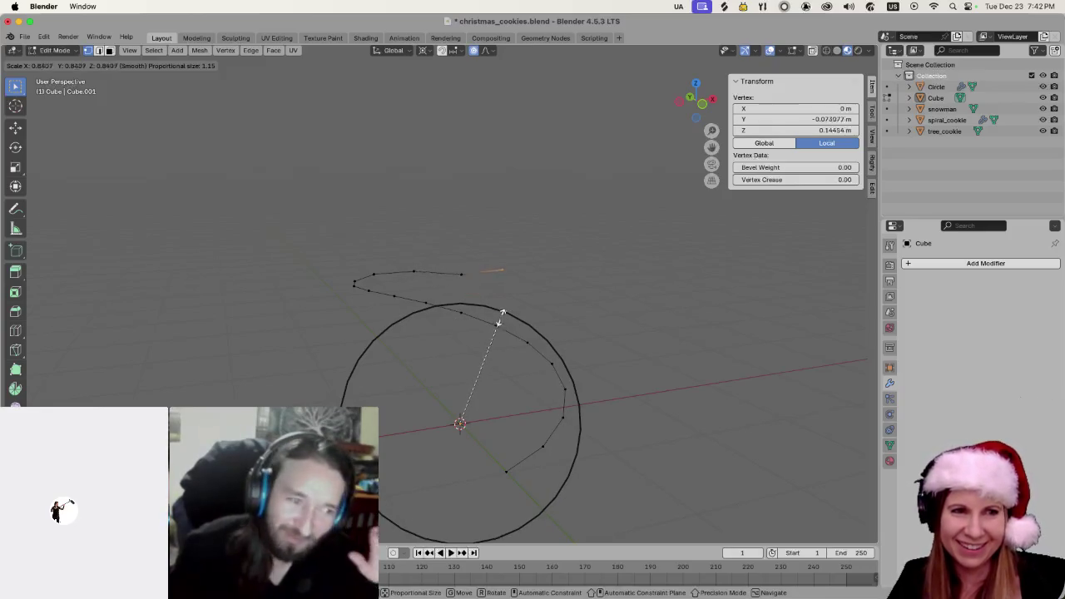
click(503, 293)
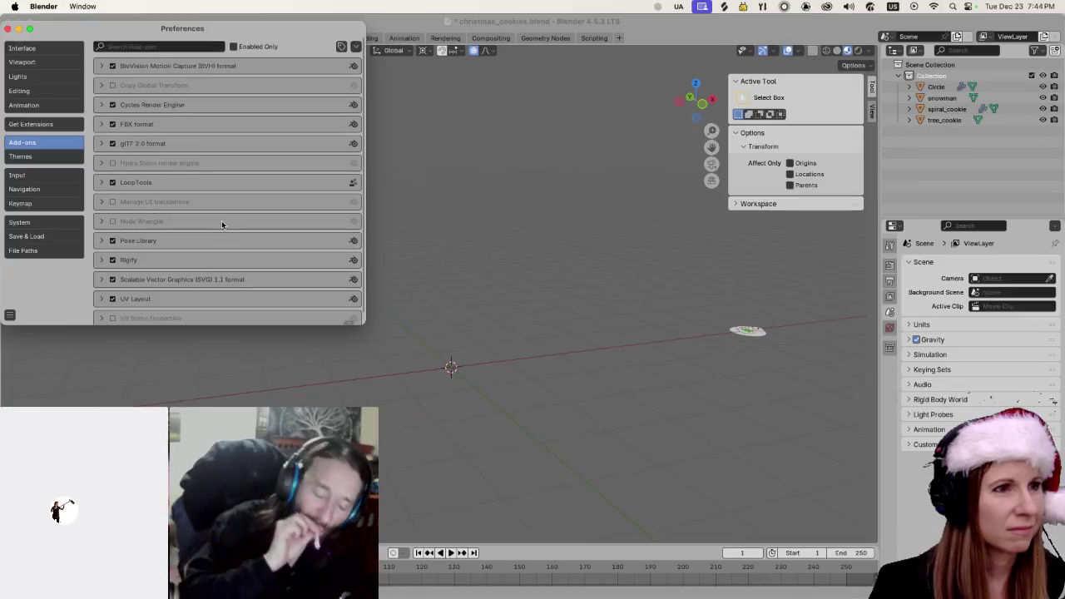
Scroll through the installed add-ons list, then close Preferences
scroll(221, 223, down, 1)
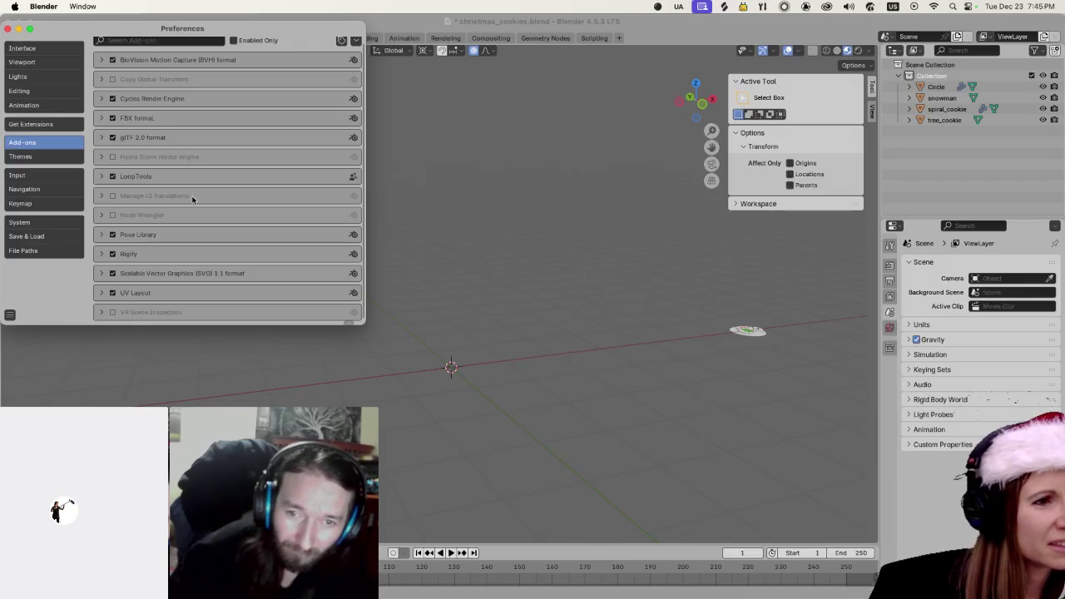
scroll(194, 200, up, 1)
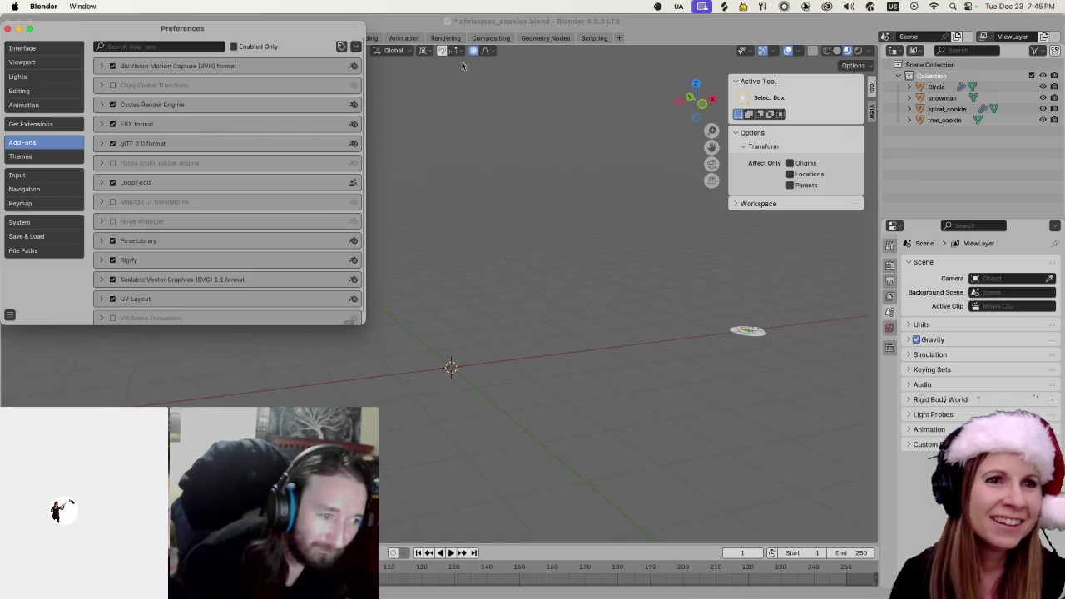
click(676, 39)
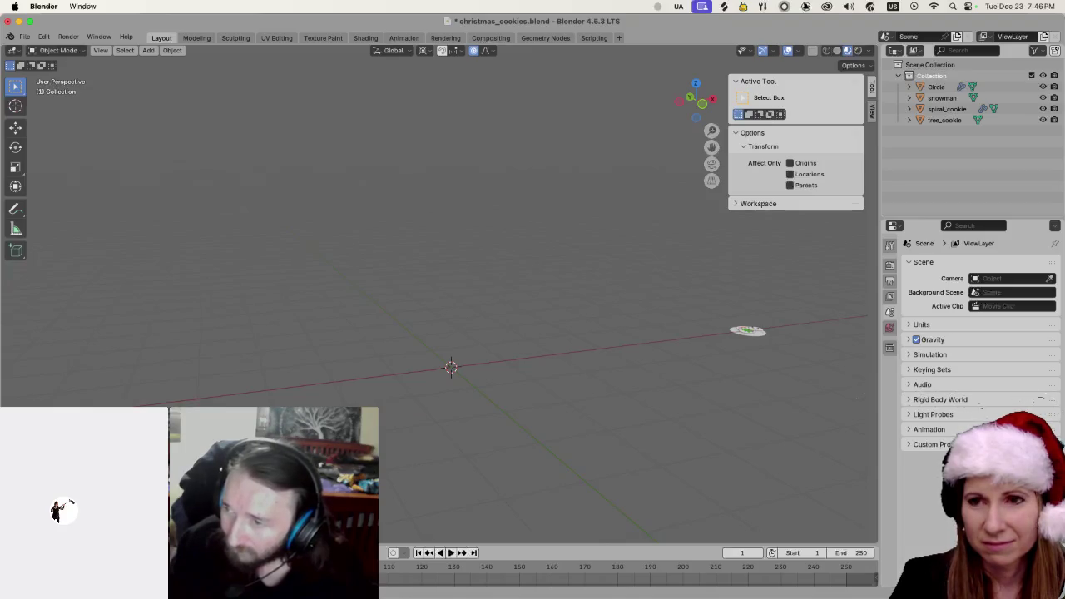
Show Preferences on Get Extensions in an enlarged window and scroll the available extensions
click(44, 38)
click(71, 180)
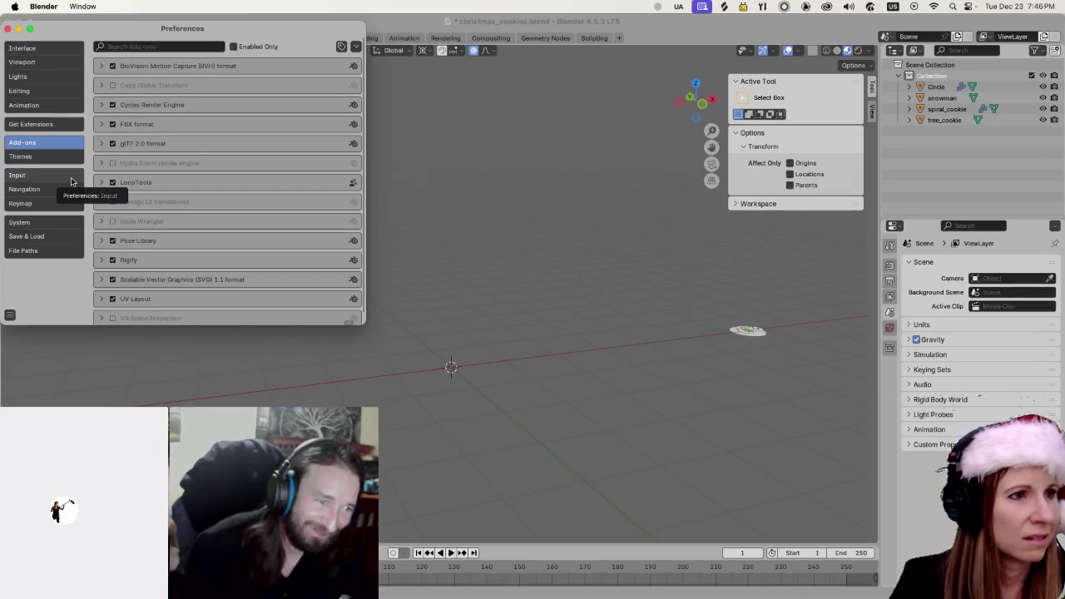
click(61, 123)
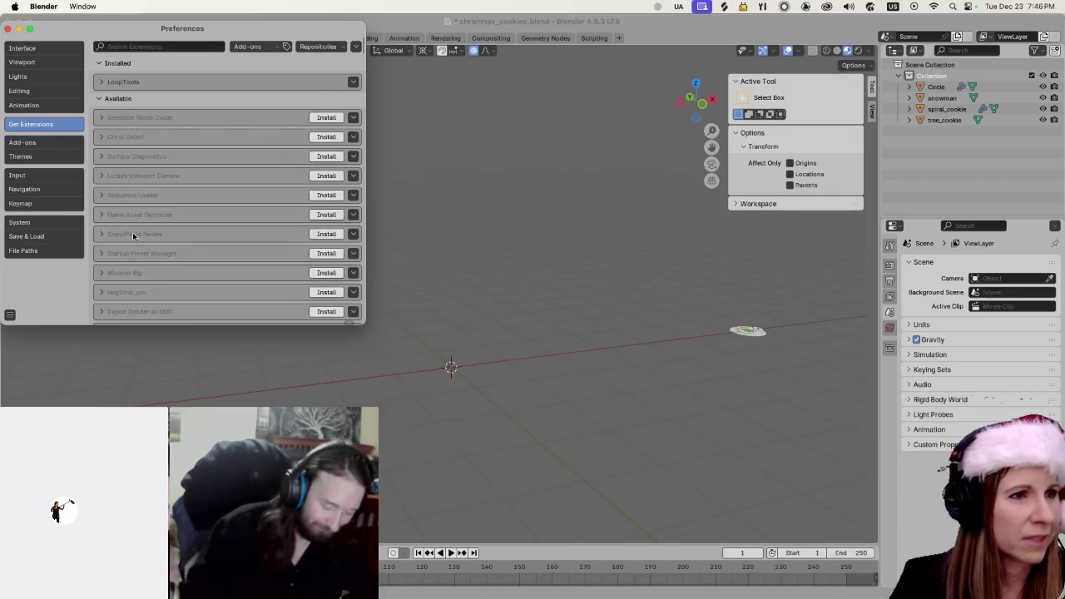
mouse_move(364, 323)
mouse_down()
mouse_move(392, 361)
mouse_move(573, 494)
mouse_move(671, 524)
mouse_up()
scroll(506, 439, down, 3)
scroll(503, 437, down, 8)
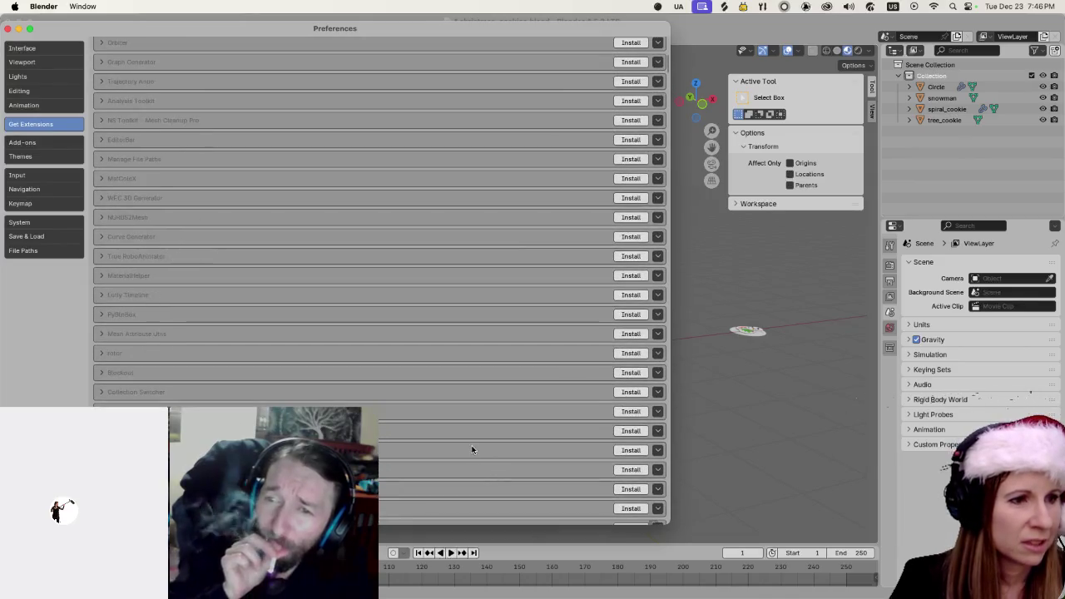
scroll(477, 441, down, 3)
scroll(469, 445, down, 10)
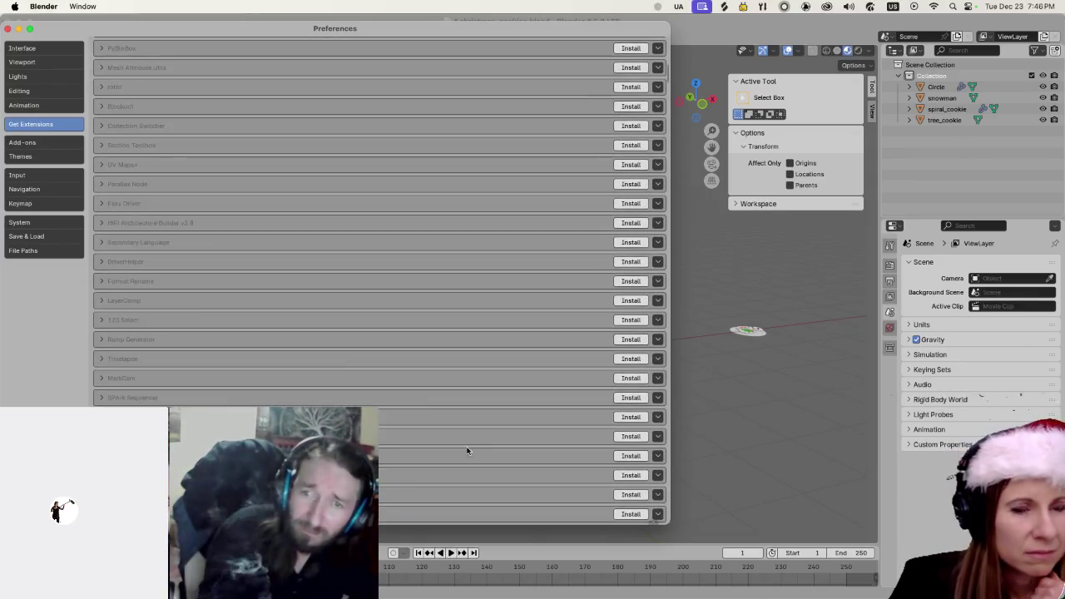
scroll(440, 460, down, 10)
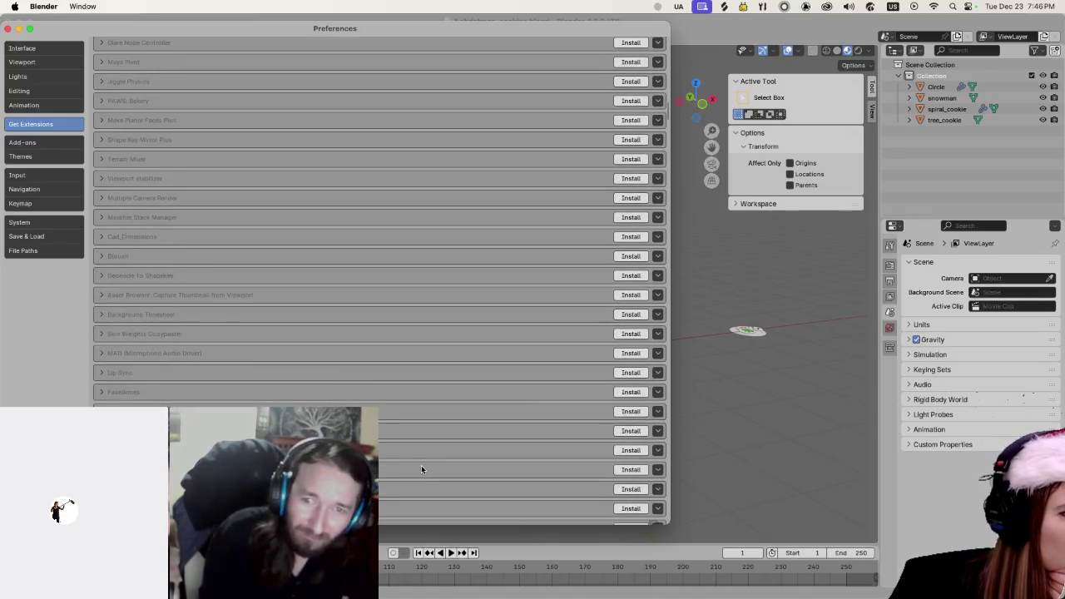
scroll(396, 430, down, 10)
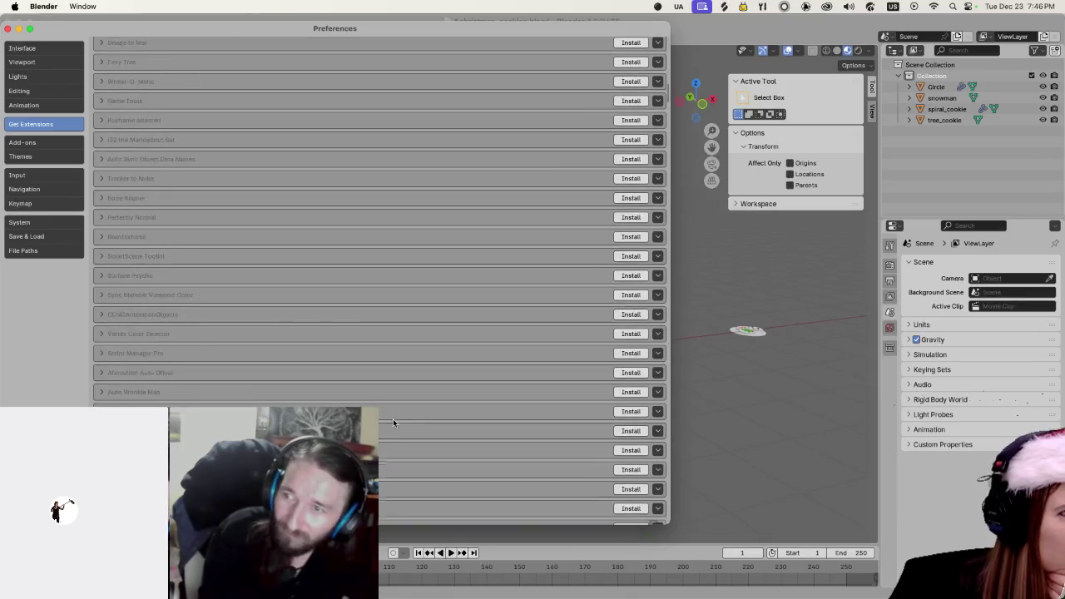
Search the extensions for 'extra' and install Extra Curve Objects
scroll(373, 389, up, 20)
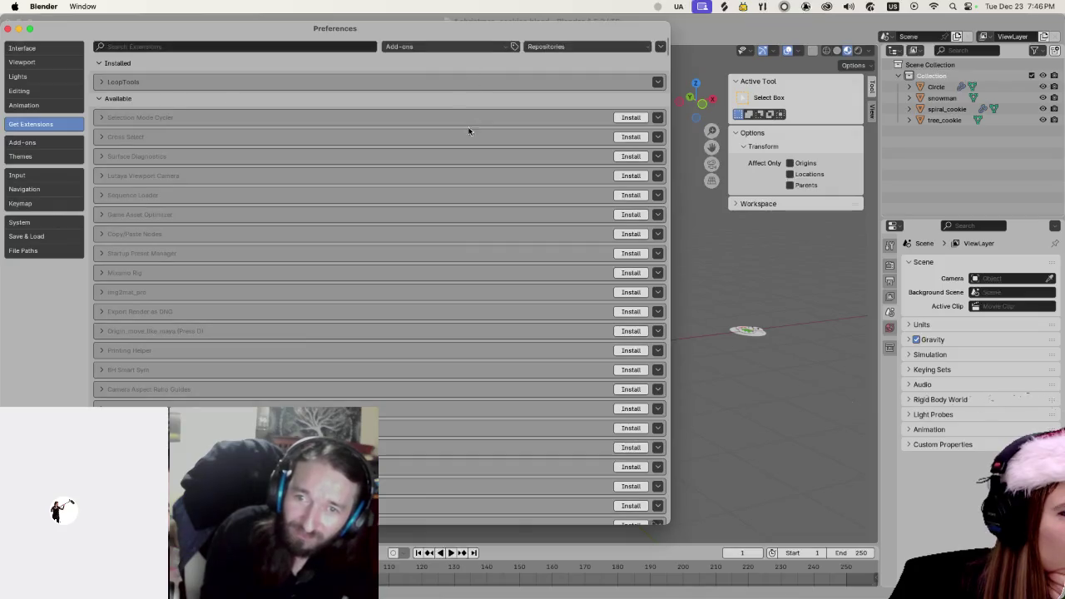
click(221, 46)
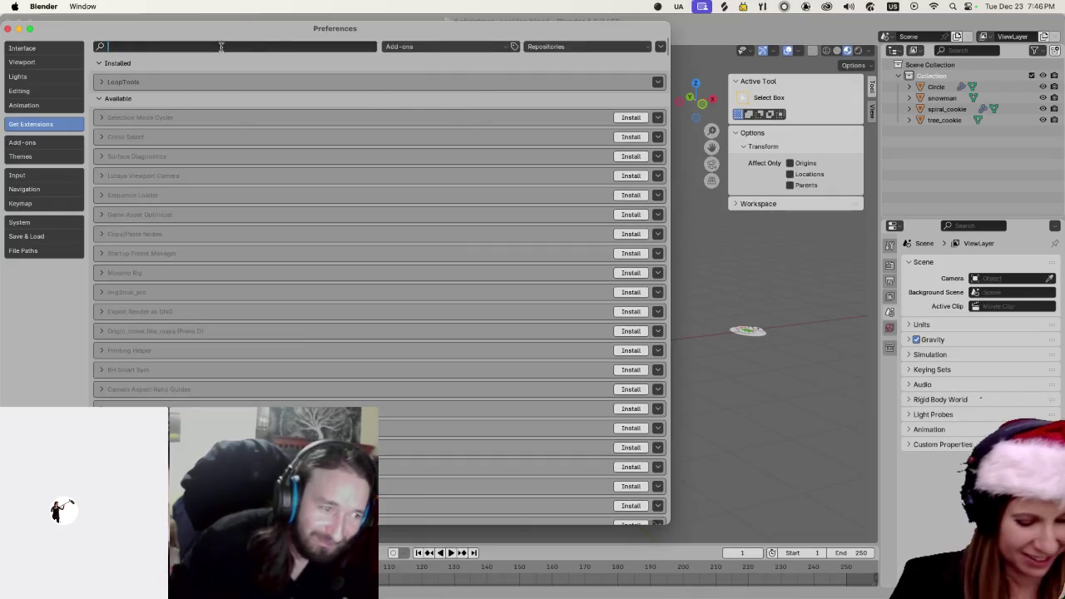
text(EW)
key(BackSpace)
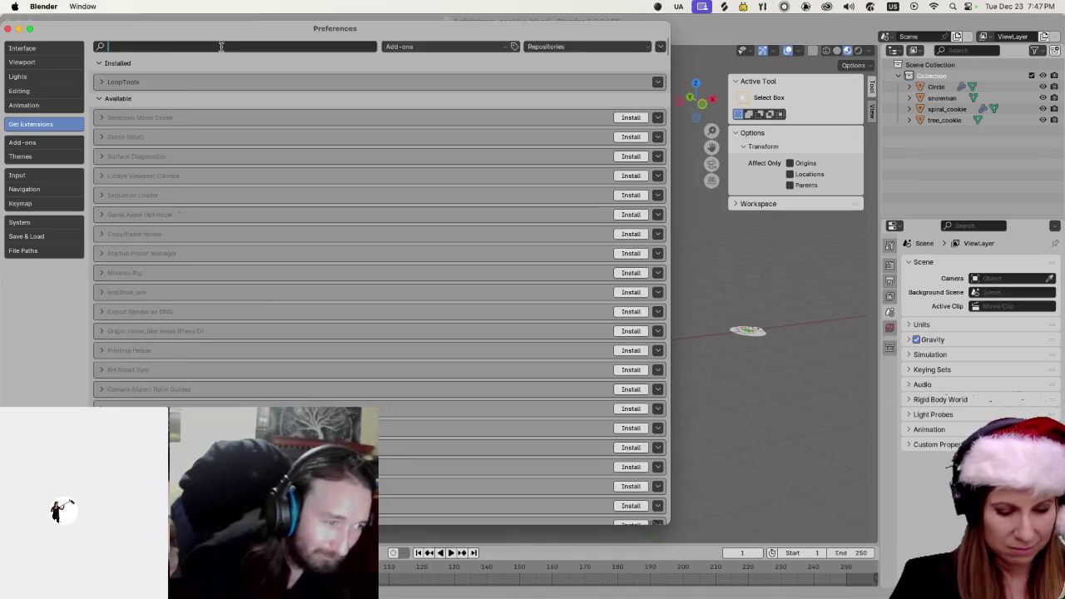
text(xtra)
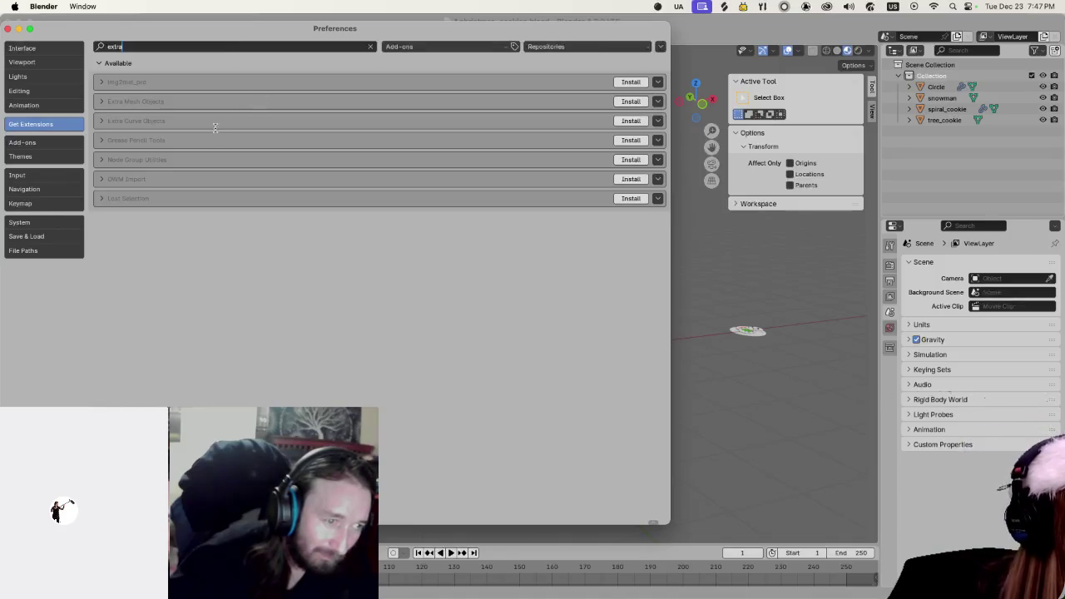
click(141, 122)
click(624, 121)
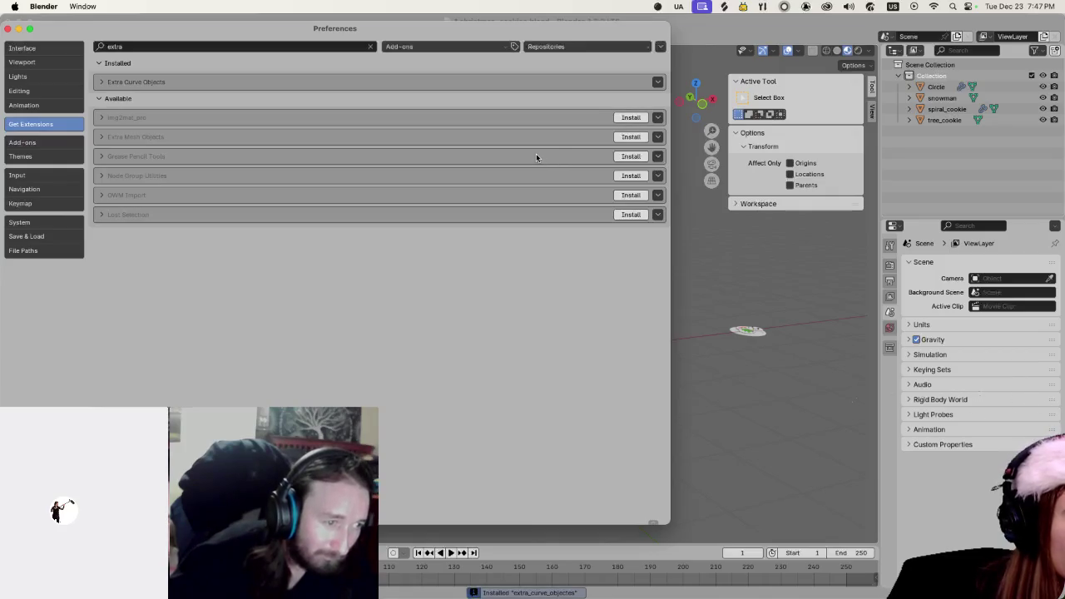
Expand the Extra Curve Objects details, open its website, and return to the scene
click(109, 98)
click(109, 98)
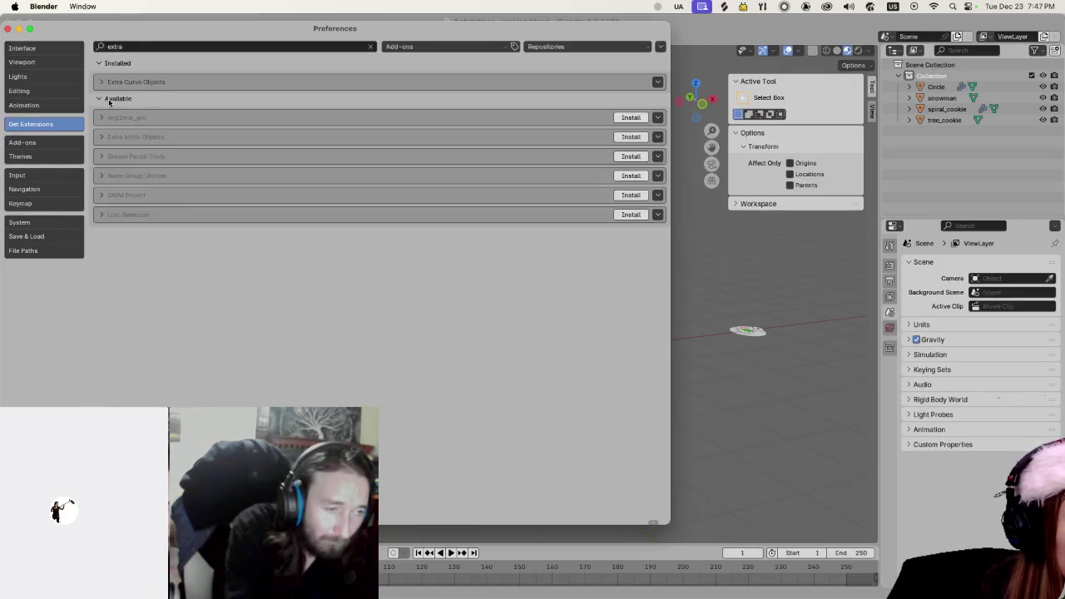
click(102, 83)
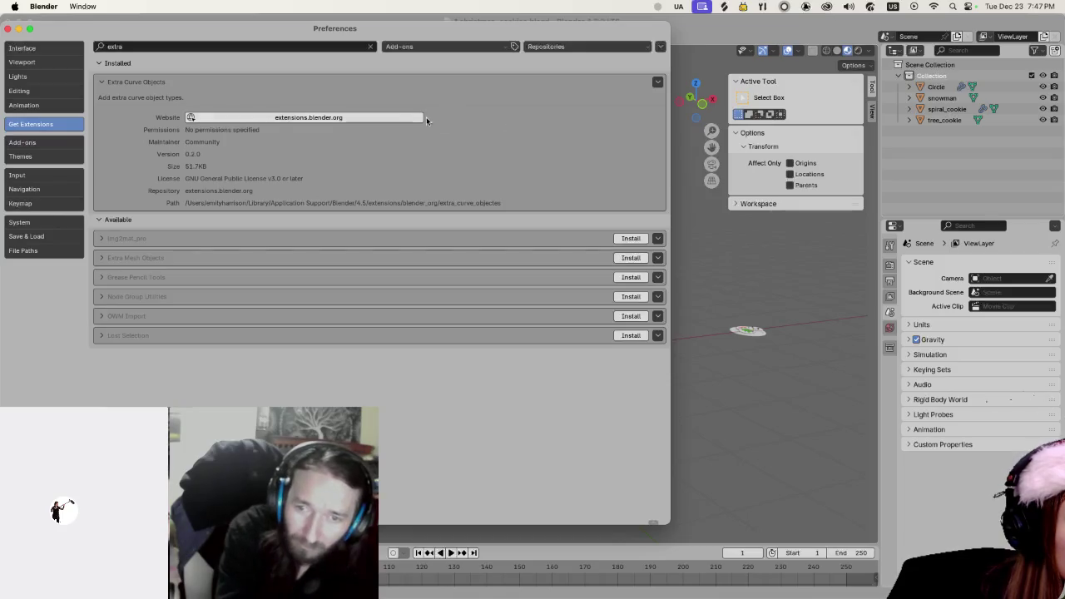
click(372, 117)
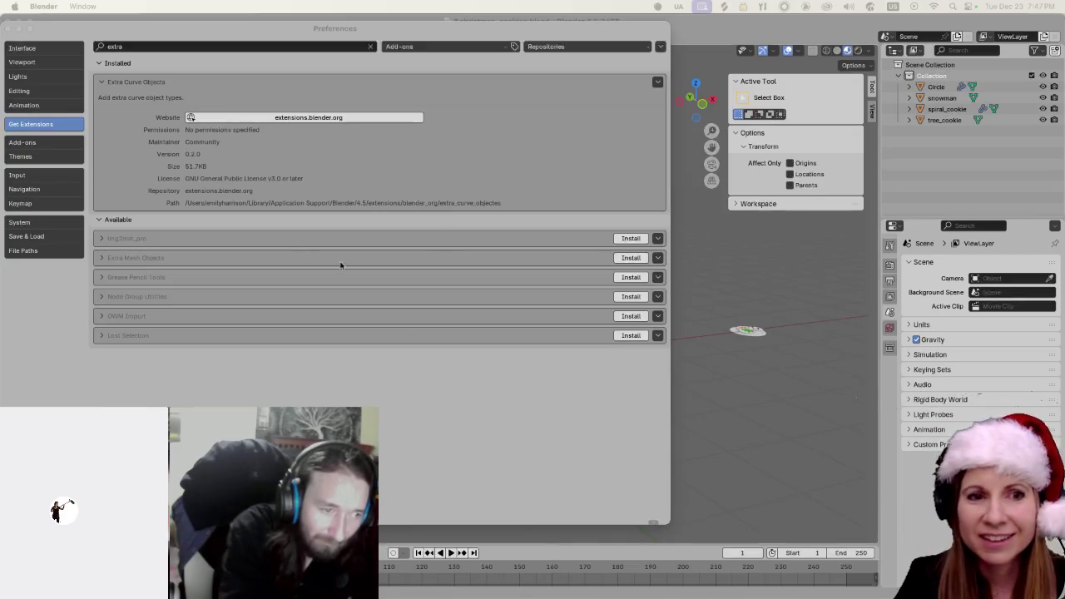
click(749, 392)
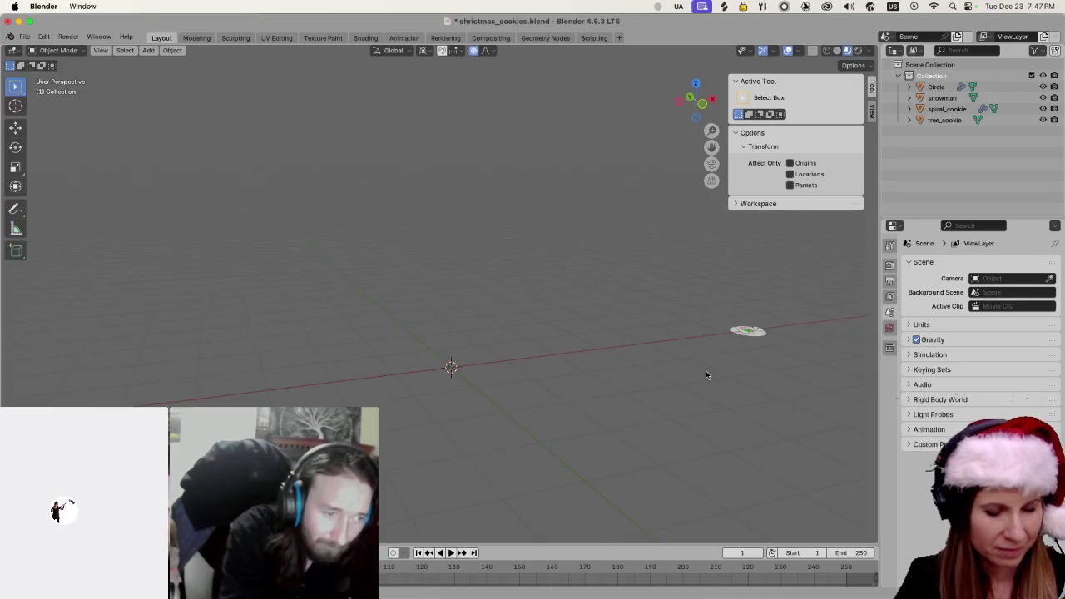
Paste back the curved vertex-chain object and toggle in and out of Edit Mode
key(ctrl+v)
key(Tab)
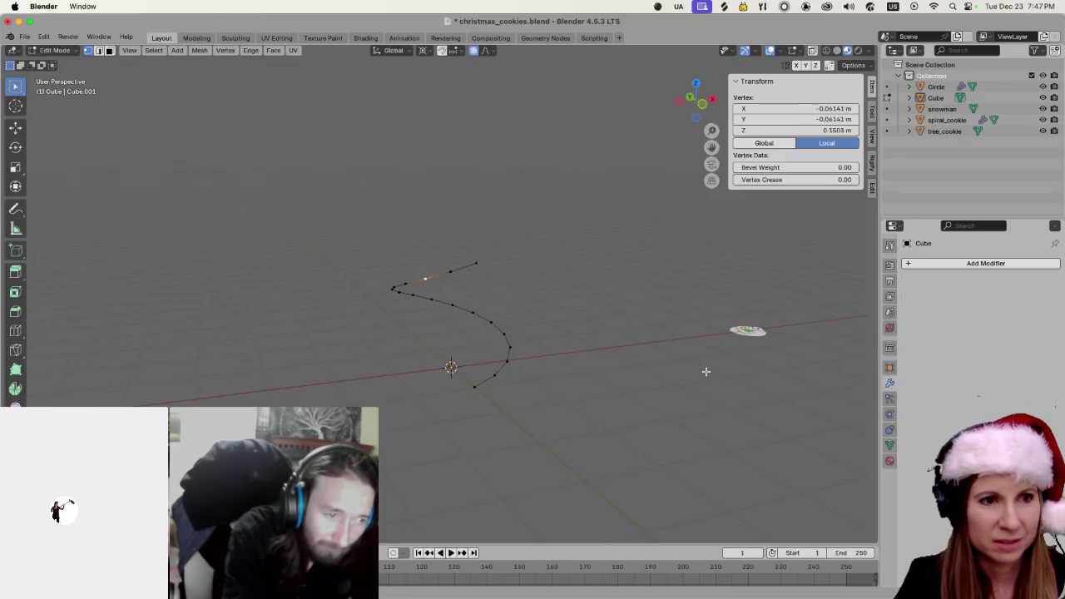
key(Tab)
key(a)
key(Tab)
Undo past the Screw modifier and mesh until the cookies return to the origin
key(ctrl+z)
key(ctrl+z)
key(ctrl+z)
key(ctrl+z)
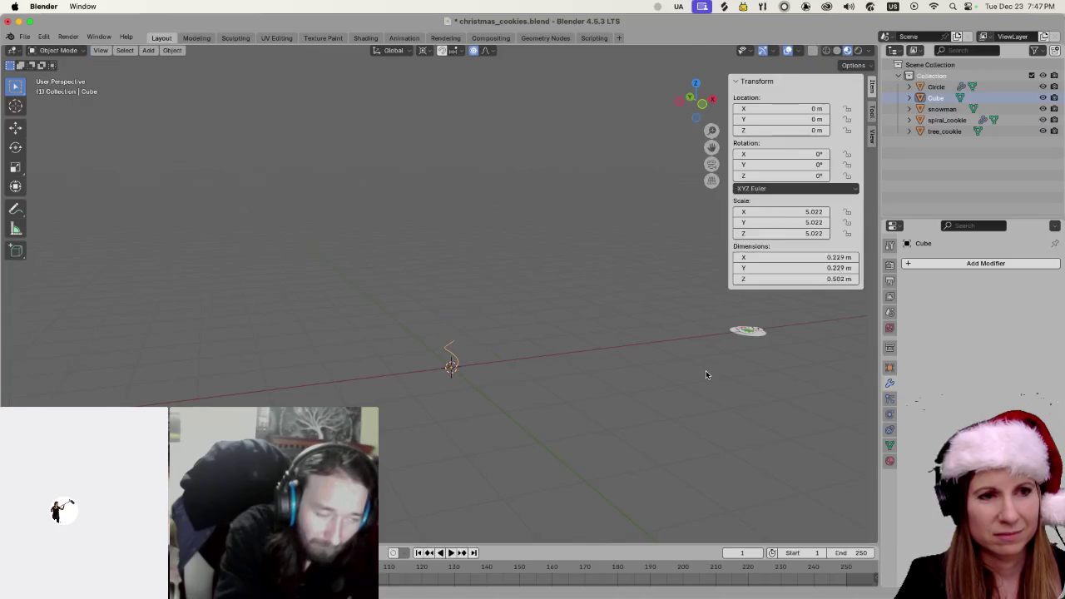
key(ctrl+z)
key(ctrl+z)
key(ctrl+z)
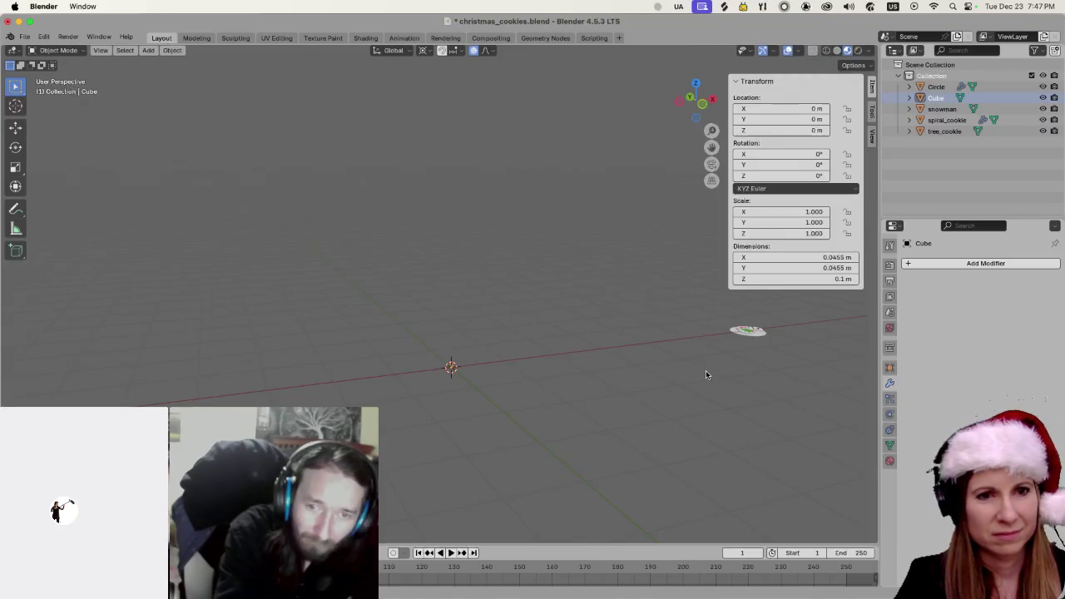
key(ctrl+z)
key(ctrl+z)
key(ctrl+z)
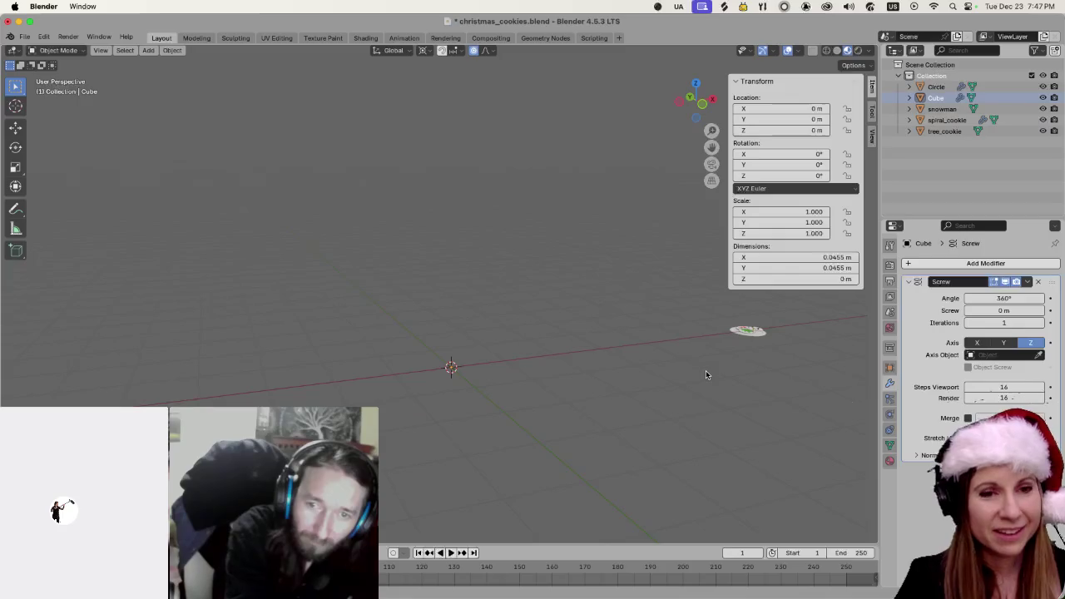
key(ctrl+z)
key(ctrl+z)
key(ctrl+z)
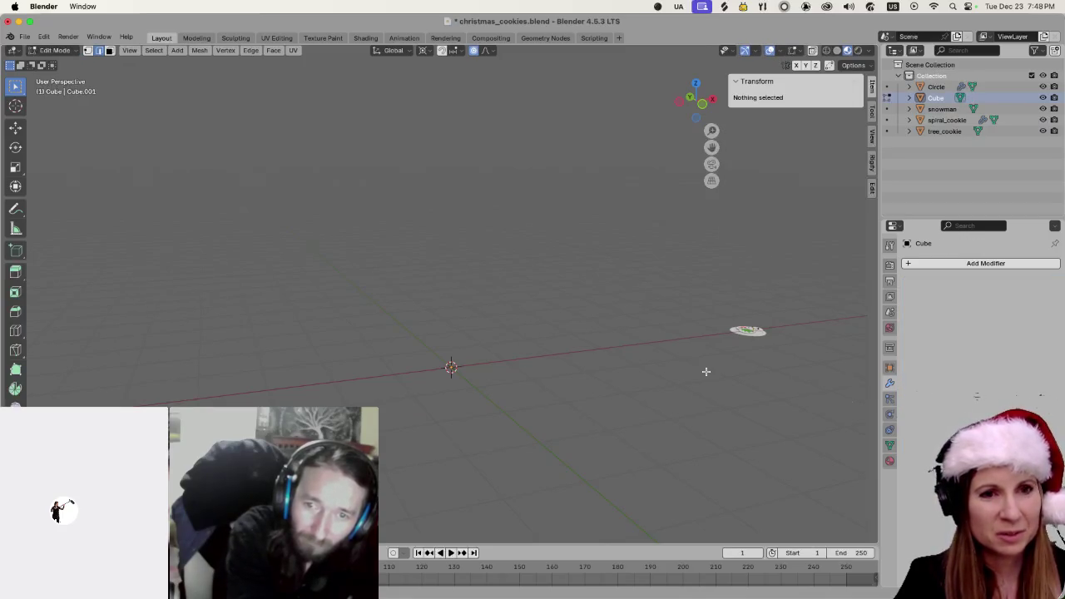
key(ctrl+z)
key(ctrl+z)
key(ctrl+z)
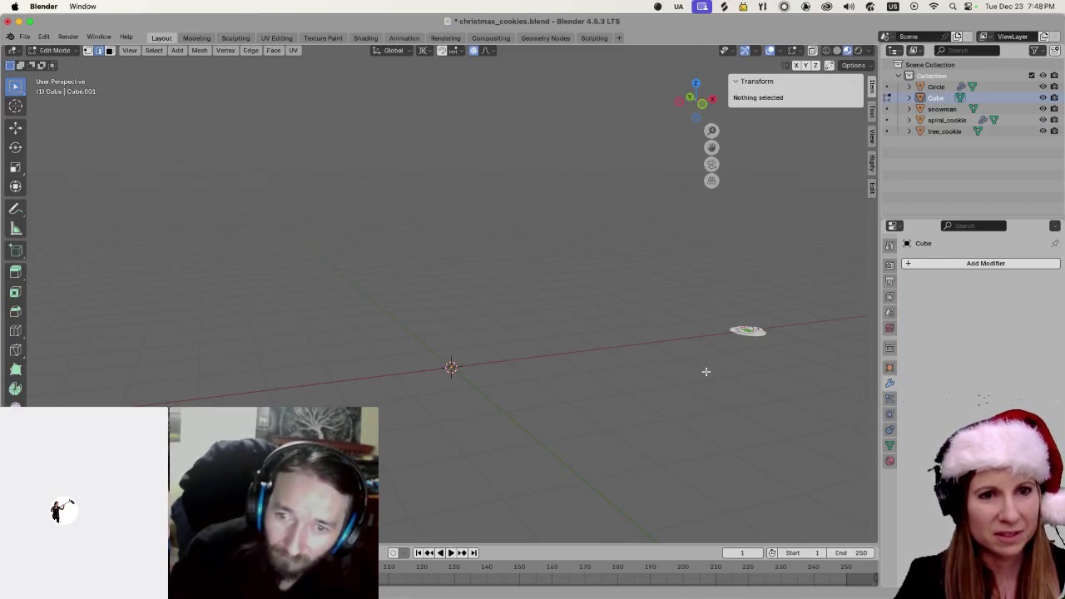
key(ctrl+z)
key(ctrl+z)
key(ctrl+z)
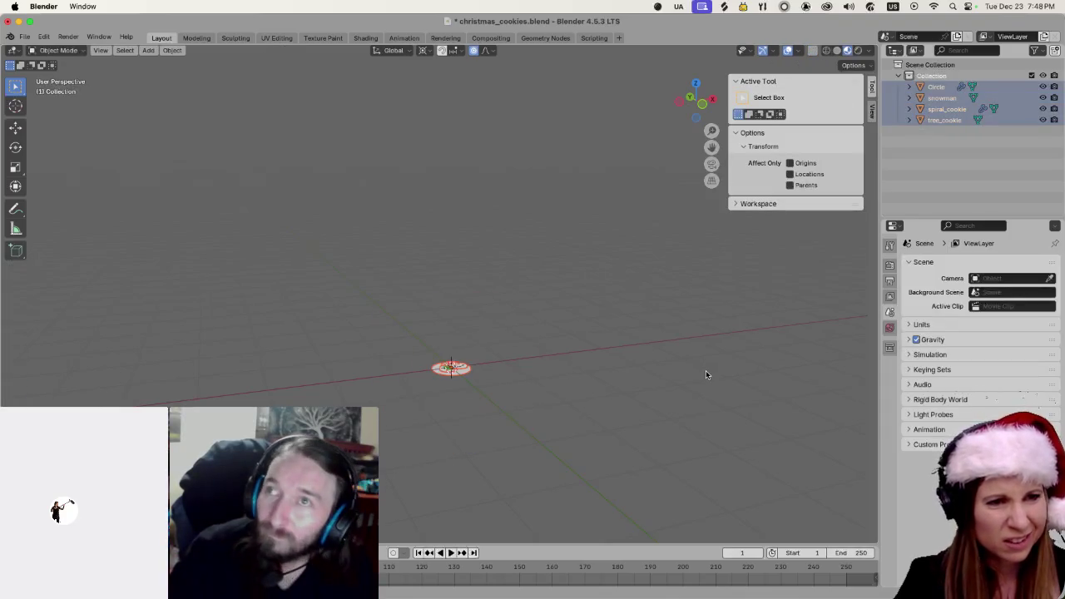
key(ctrl+z)
key(ctrl+z)
key(ctrl+z)
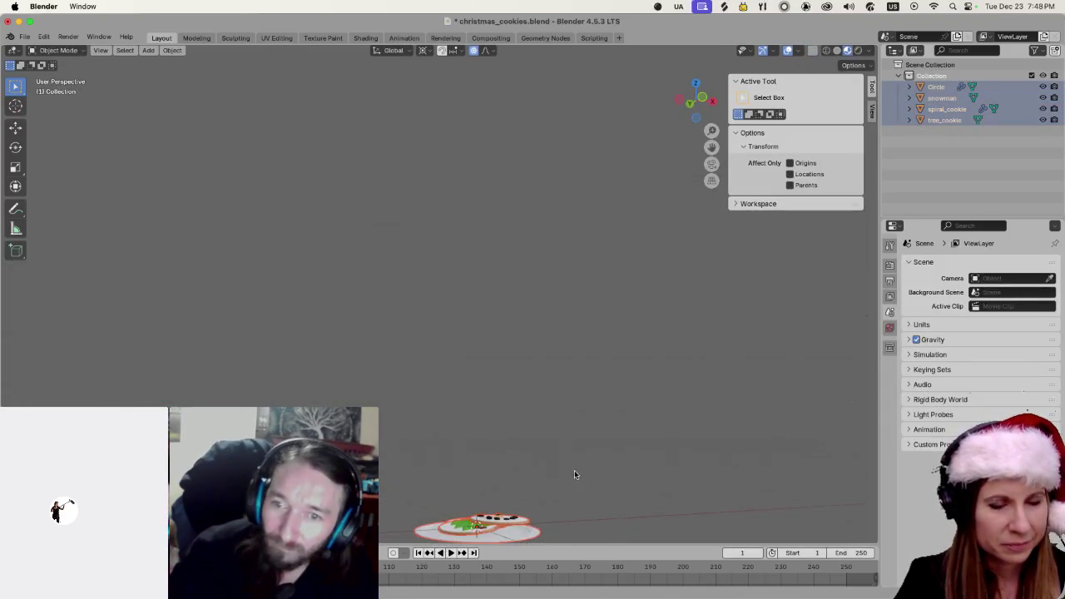
Deselect the cookie plate objects, then drag the Extra Curve Objects add-on file from Finder onto Blender
scroll(556, 415, down, 5)
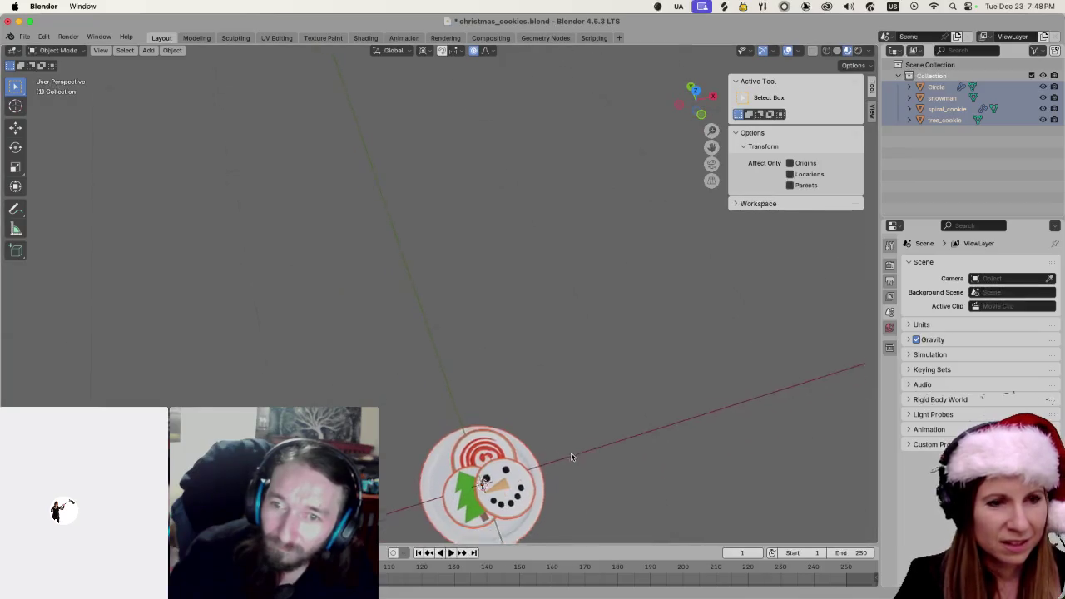
scroll(601, 416, up, 4)
scroll(585, 403, up, 5)
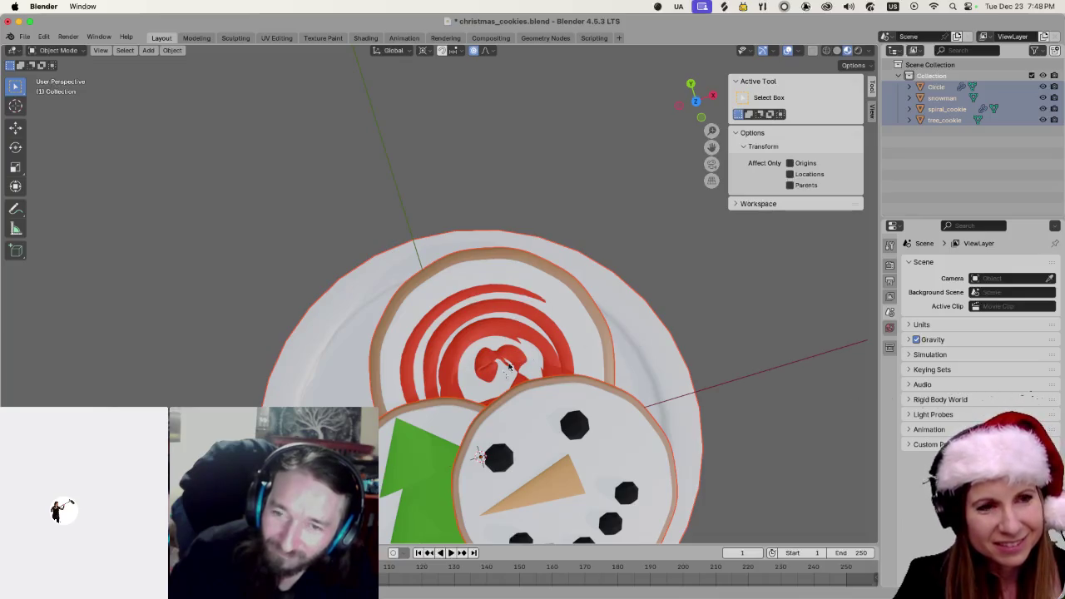
scroll(503, 374, down, 5)
scroll(582, 324, left, 5)
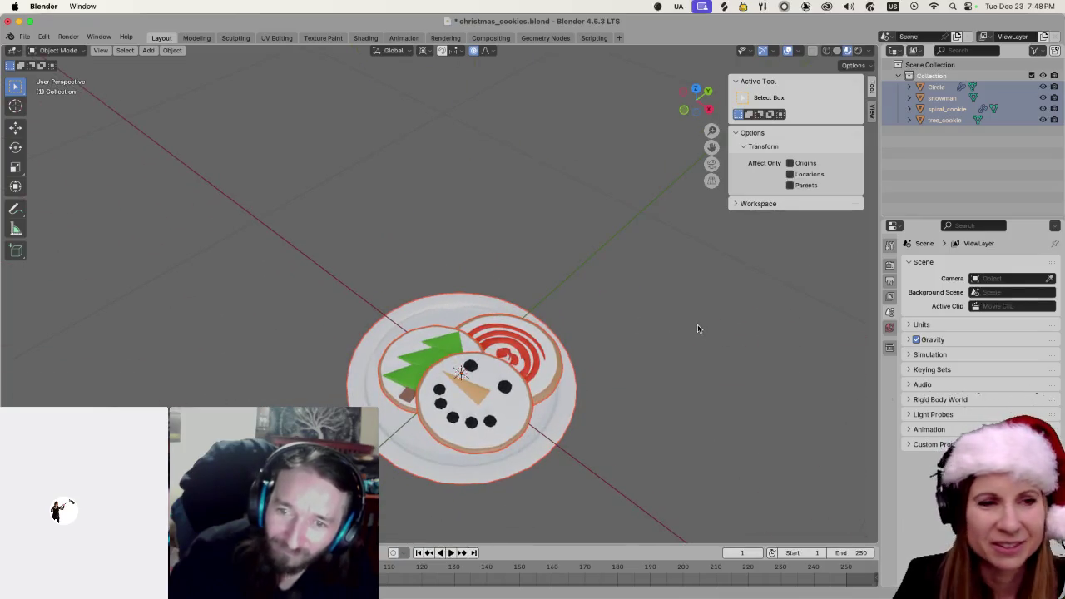
scroll(697, 325, up, 5)
scroll(721, 253, down, 5)
click(304, 183)
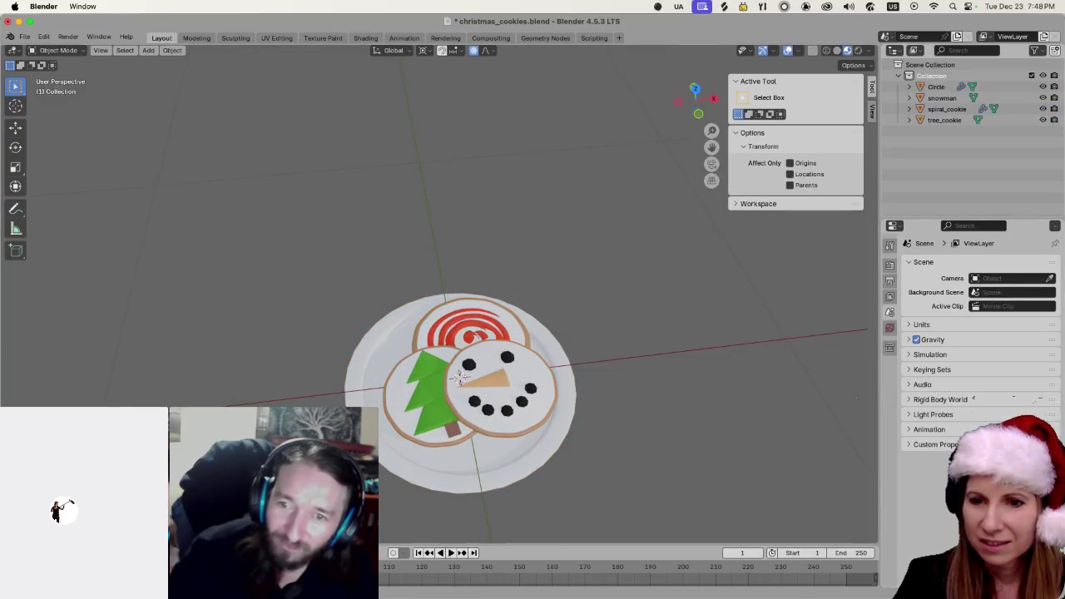
key(super+Tab)
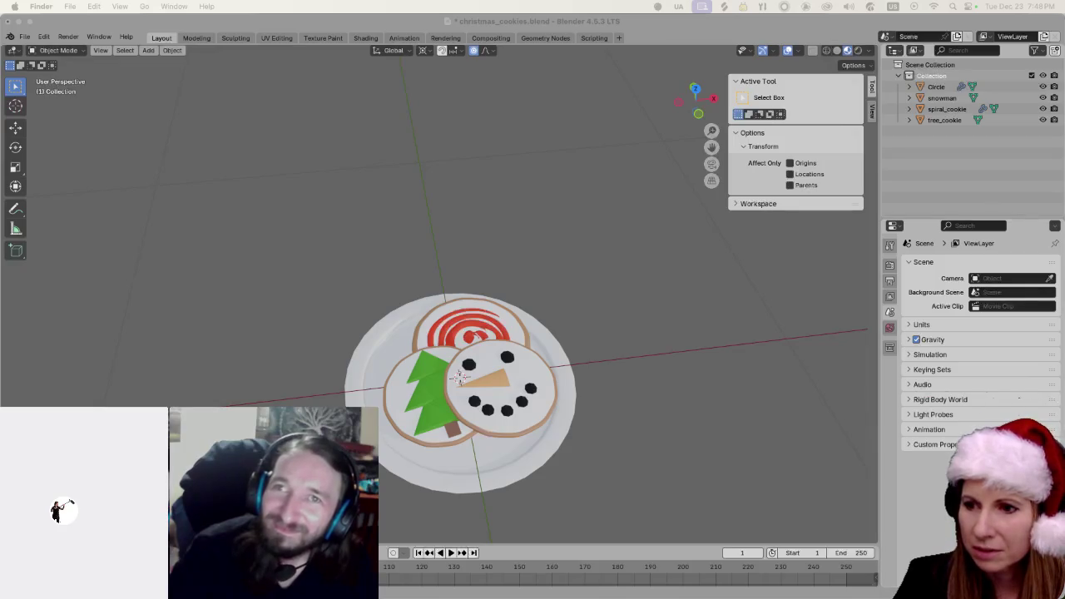
drag(700, 299, 695, 296)
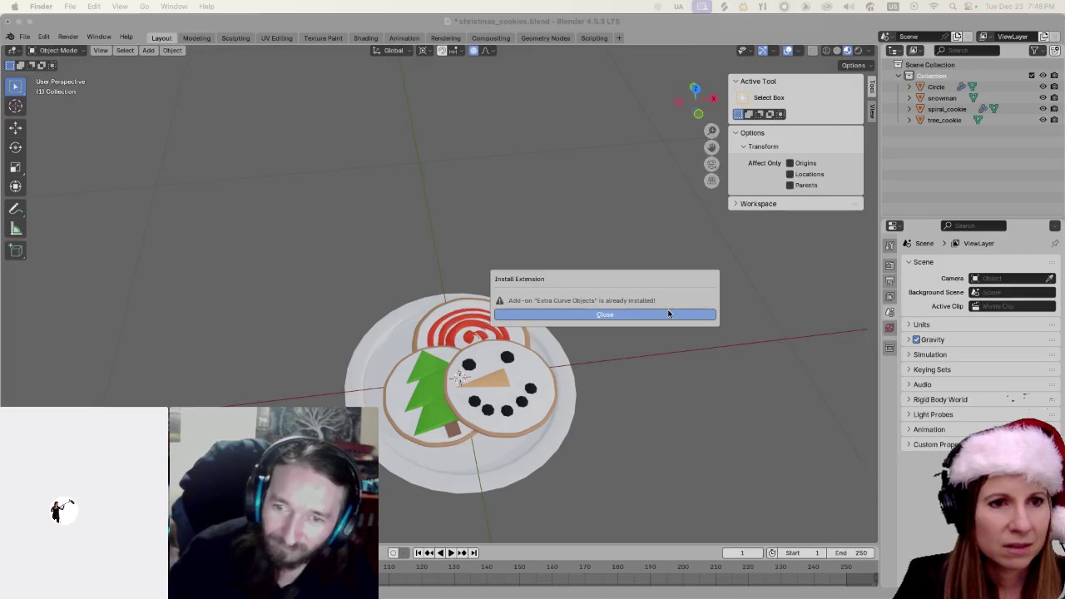
Dismiss the already-installed notice and toggle Extra Curve Objects off and on in Preferences > Add-ons
click(668, 314)
click(43, 38)
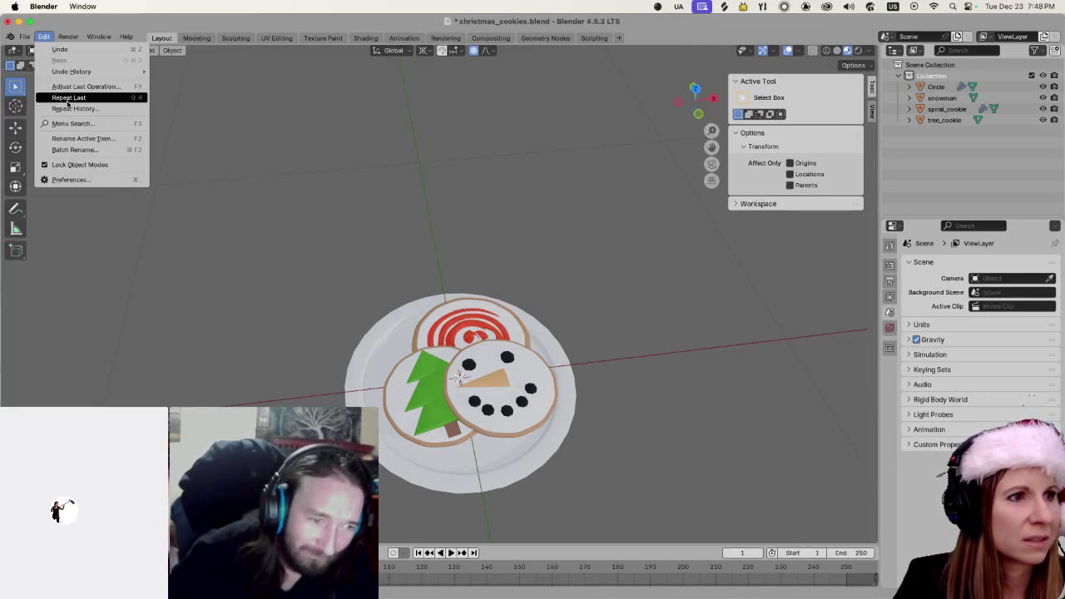
click(46, 40)
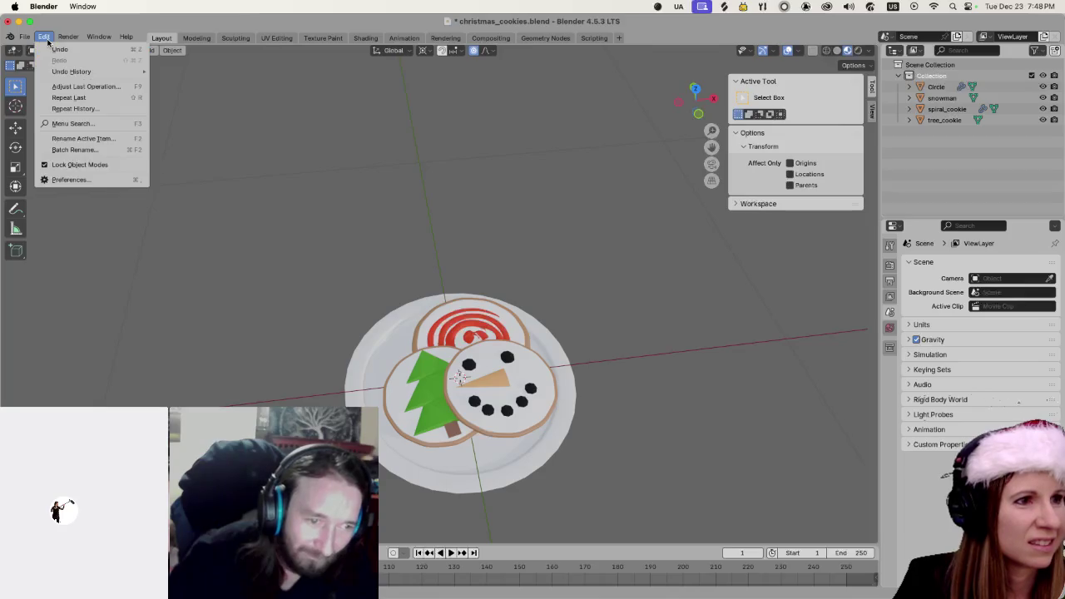
click(68, 180)
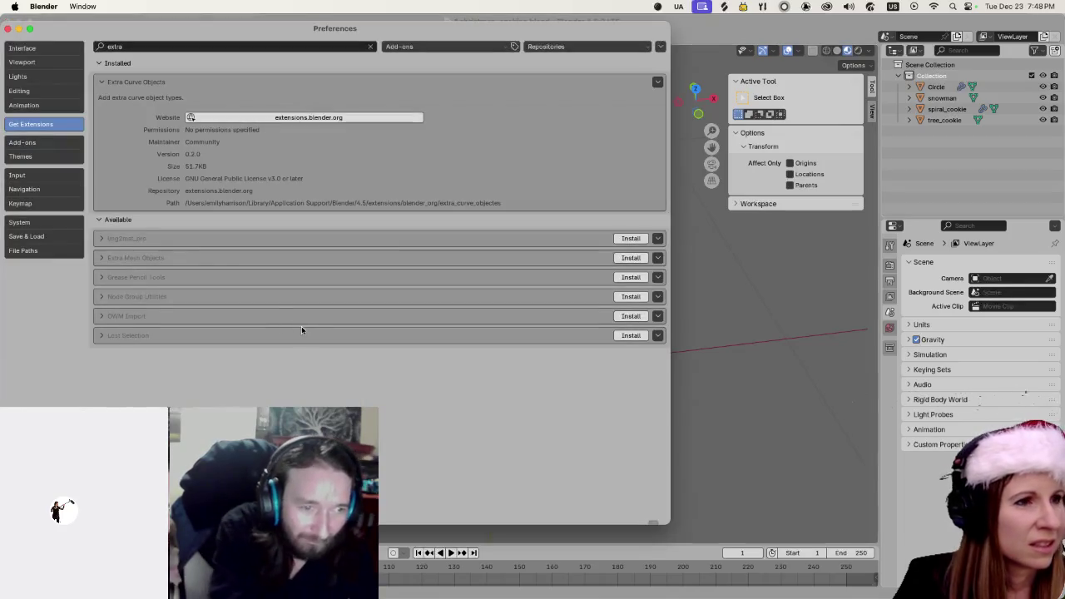
click(49, 144)
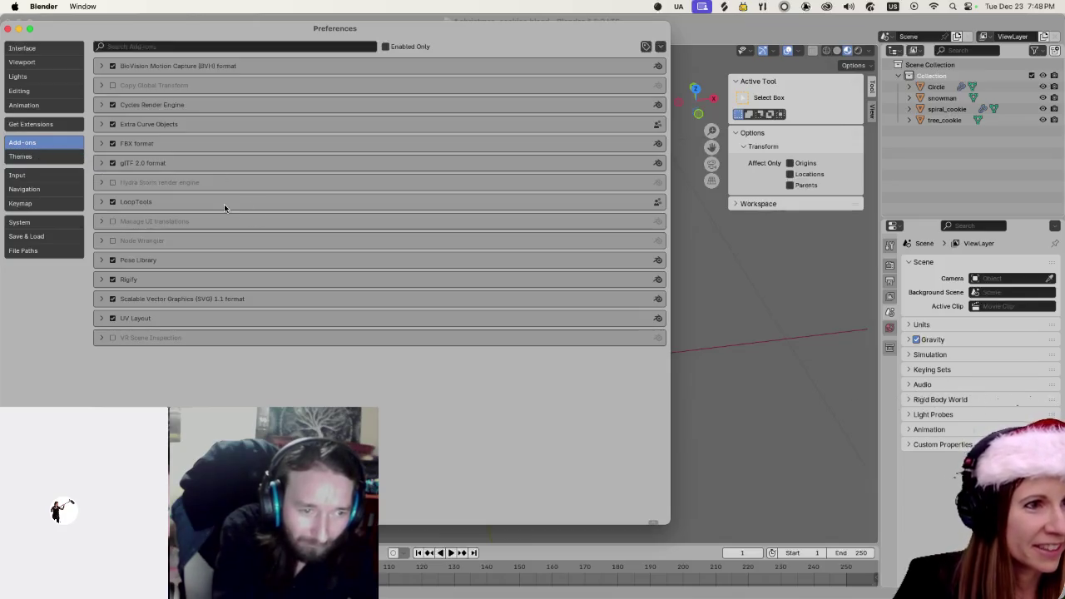
click(105, 124)
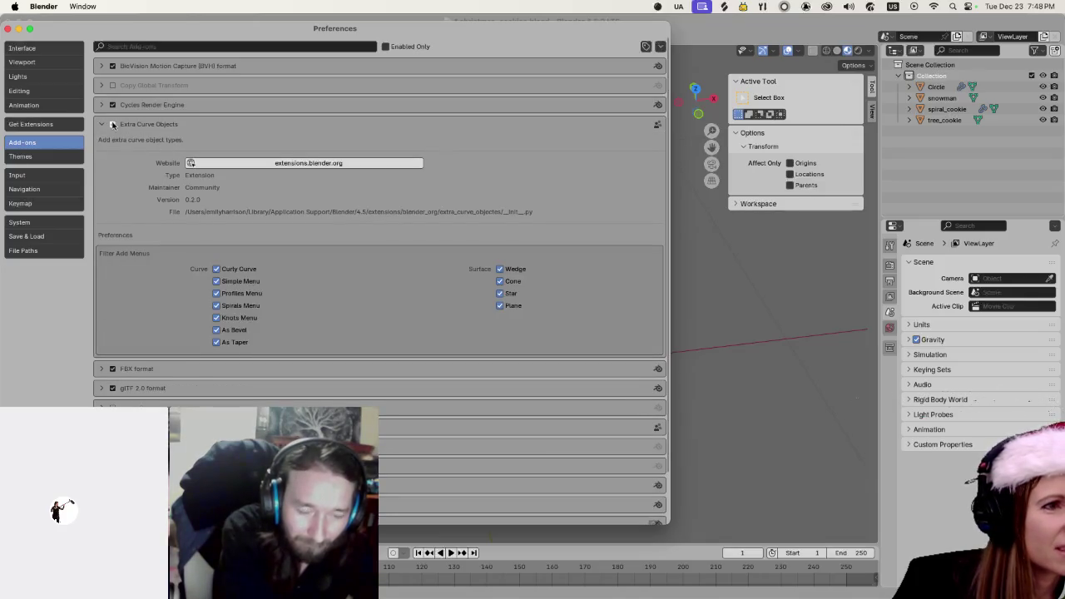
click(113, 125)
click(113, 126)
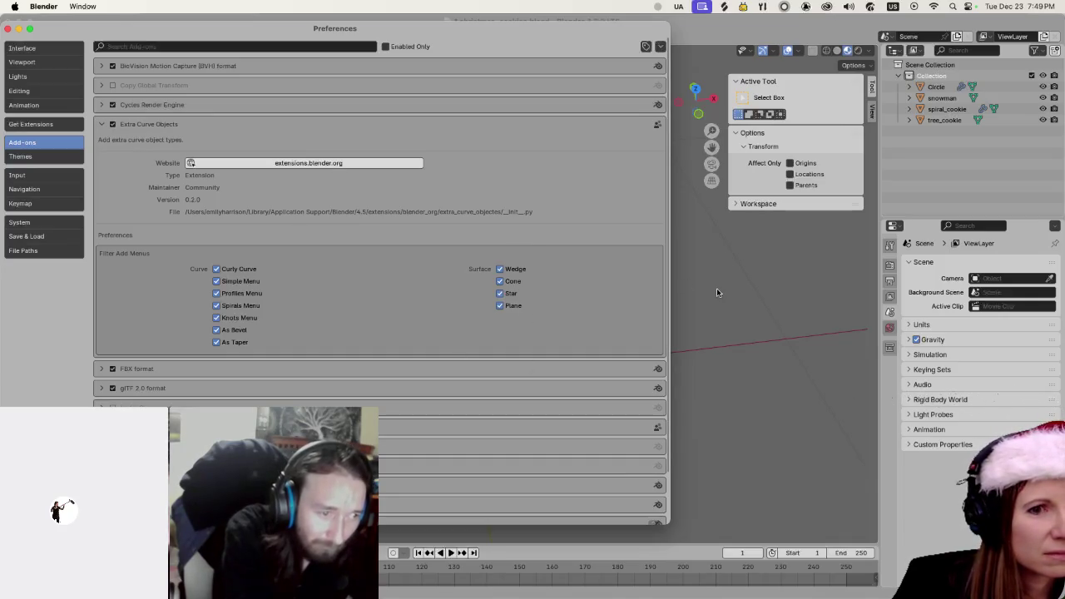
click(768, 336)
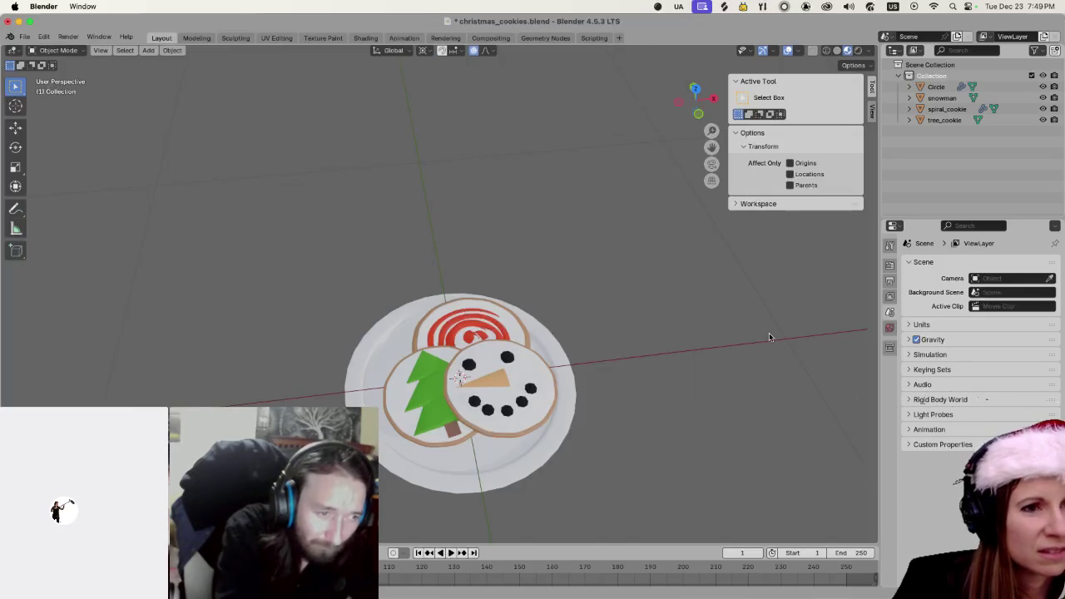
Add an Archimedean spiral curve with 3 turns, 21 steps, radius 0.37 and radius growth 0.36
scroll(639, 297, down, 6)
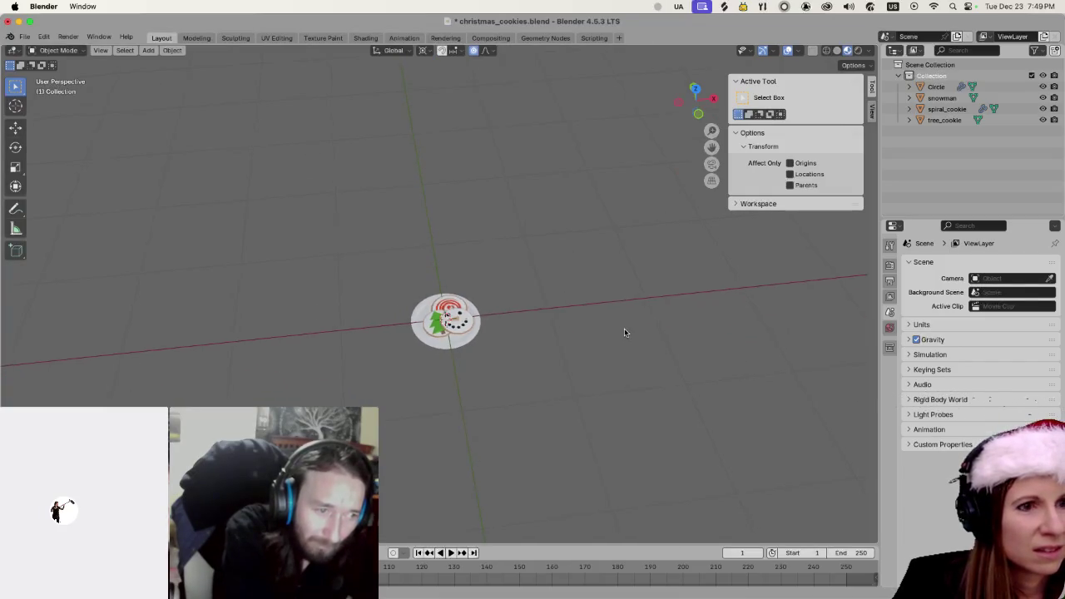
key(shift+a)
mouse_move(614, 329)
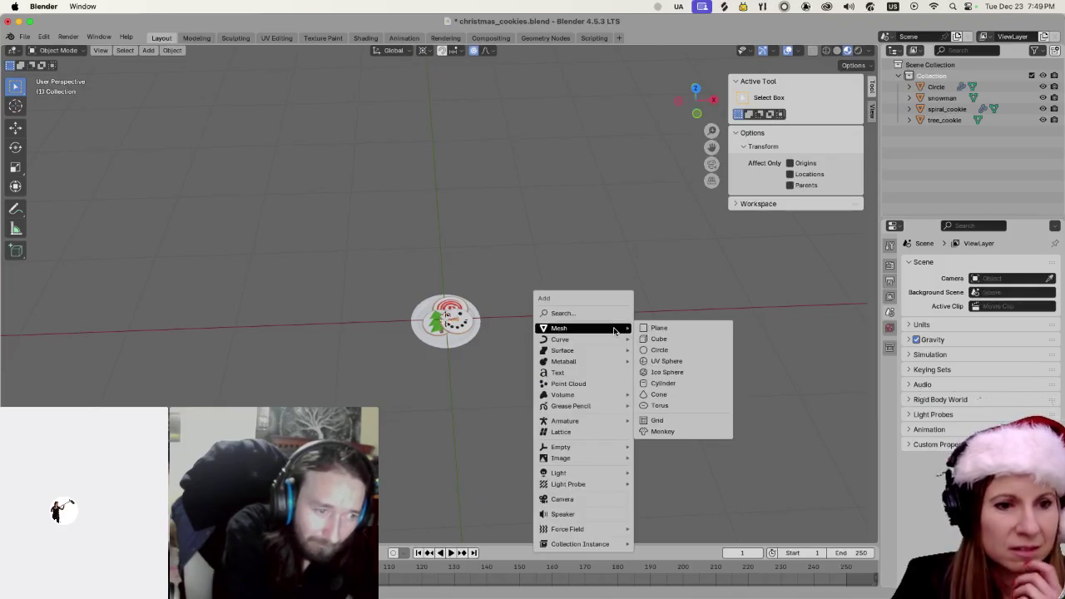
mouse_move(616, 474)
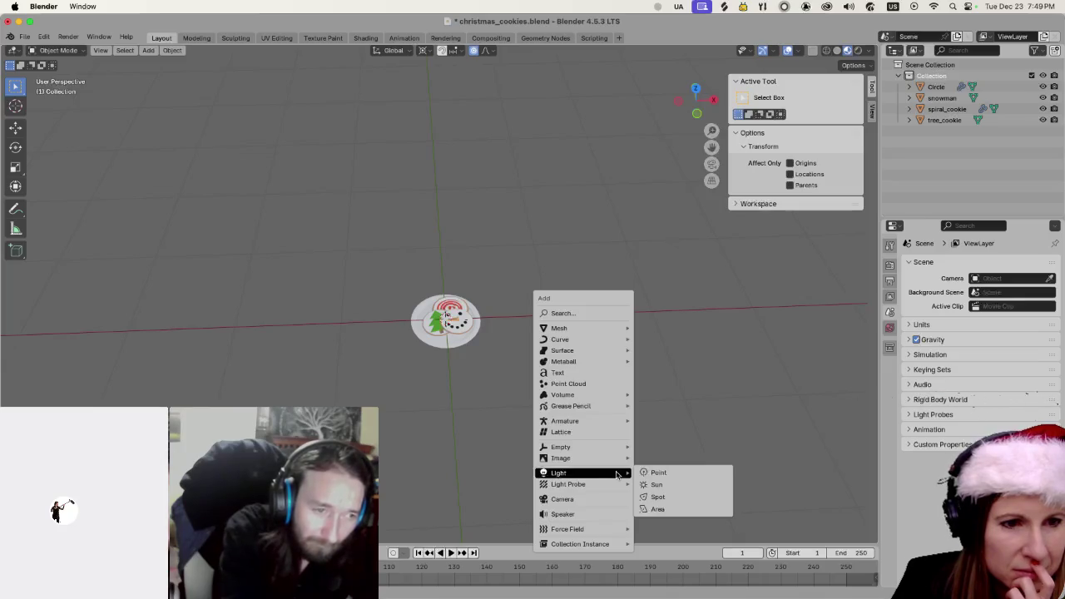
mouse_move(560, 339)
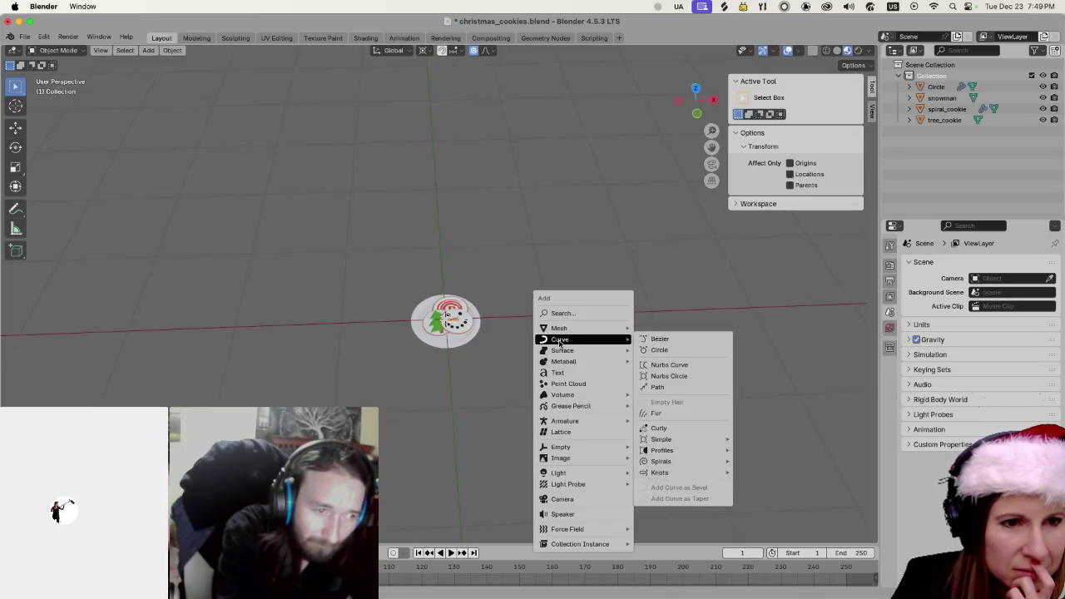
mouse_move(680, 451)
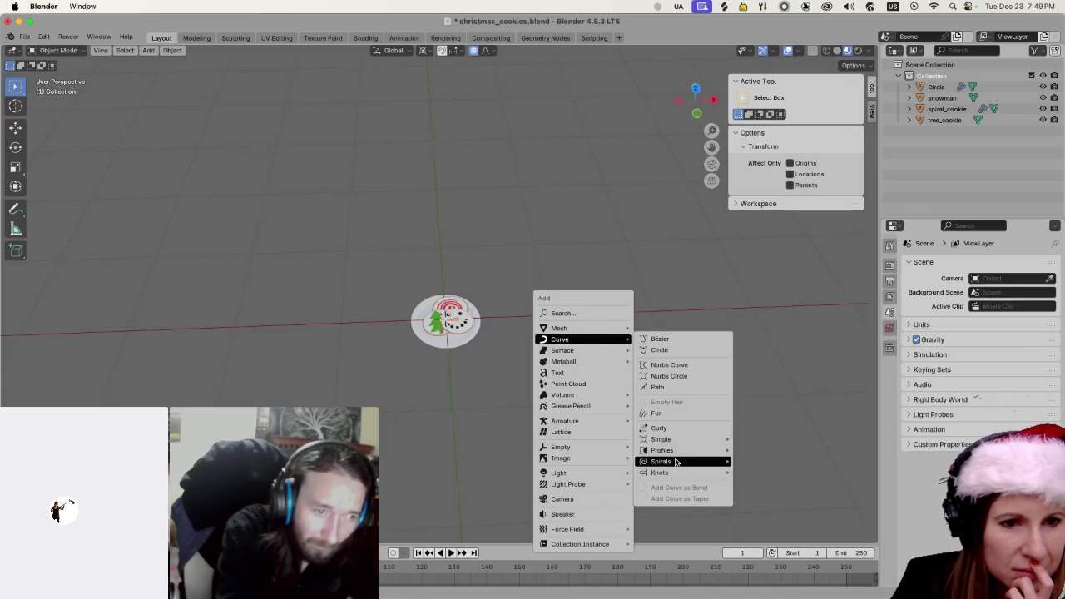
click(782, 463)
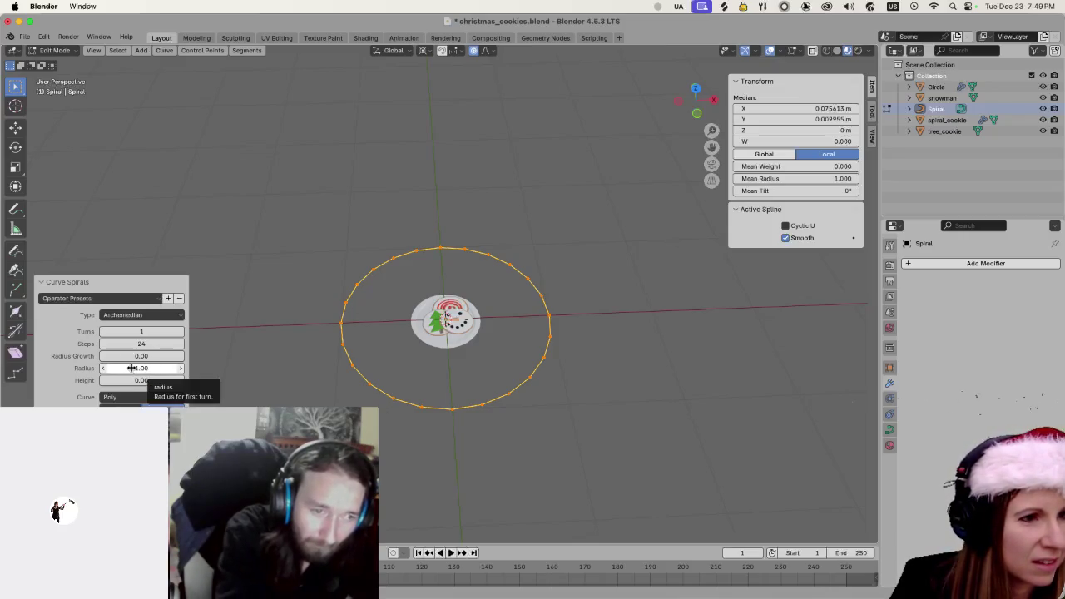
mouse_move(128, 368)
mouse_down()
mouse_move(150, 369)
mouse_move(134, 371)
mouse_move(127, 356)
mouse_move(125, 375)
mouse_move(139, 355)
mouse_move(176, 350)
mouse_move(131, 356)
mouse_move(191, 354)
mouse_move(121, 331)
mouse_move(108, 344)
mouse_move(209, 343)
mouse_move(66, 357)
mouse_move(142, 346)
mouse_move(154, 332)
mouse_move(138, 332)
mouse_up()
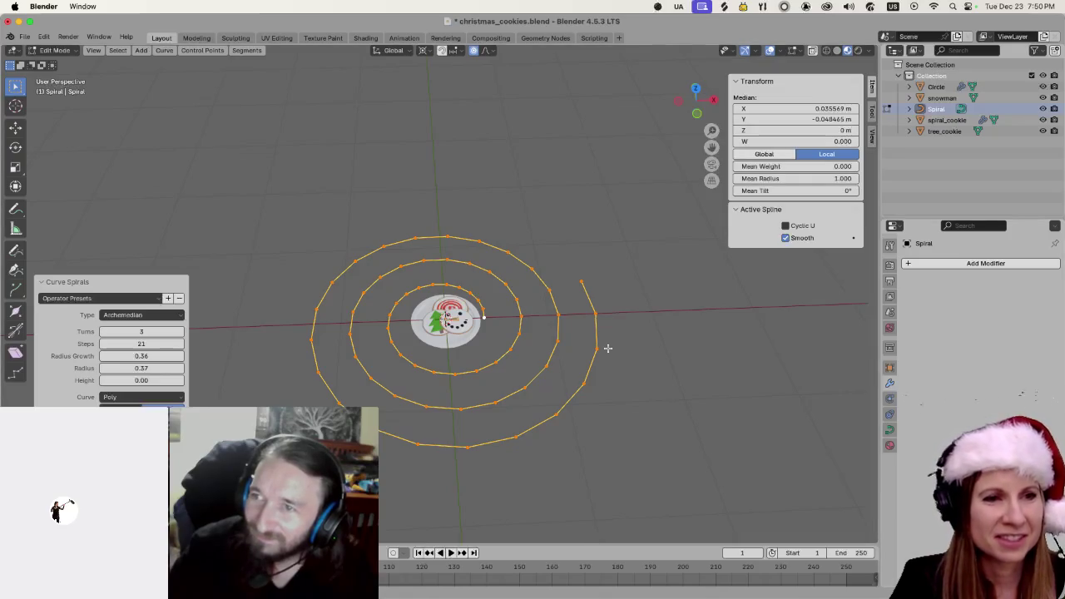
scroll(628, 441, up, 3)
Zoom around to inspect the spiral, then deselect all of its points
scroll(630, 433, down, 8)
scroll(632, 429, up, 5)
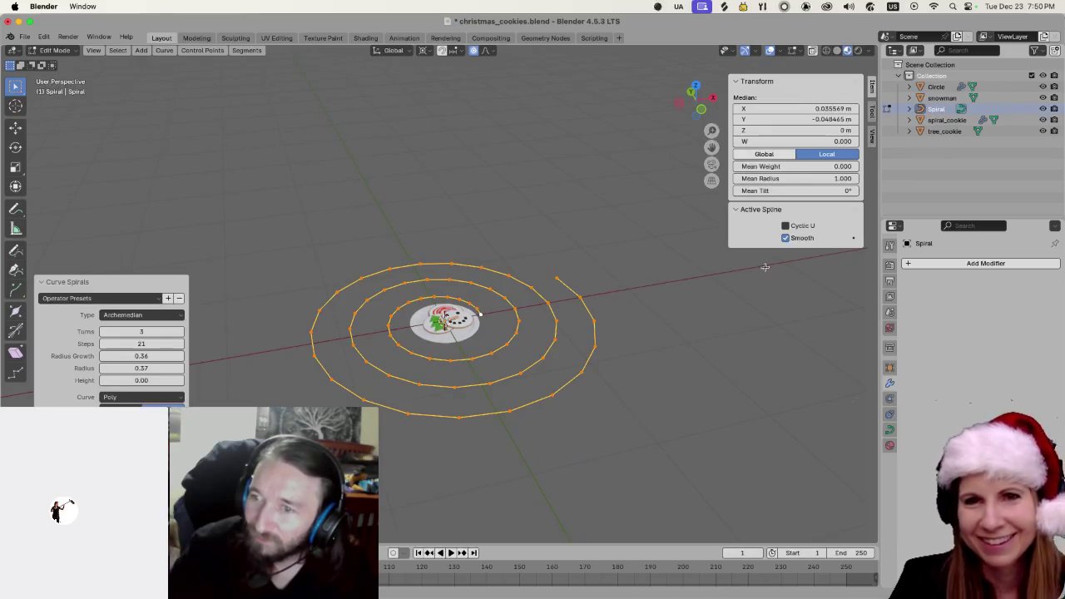
scroll(625, 423, up, 4)
scroll(624, 423, down, 3)
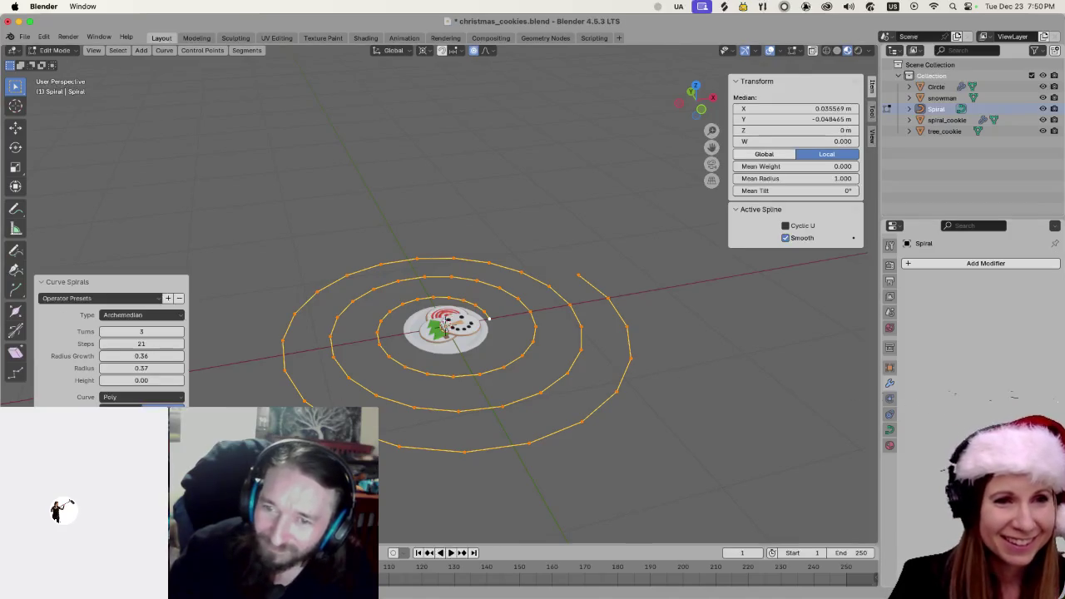
click(784, 443)
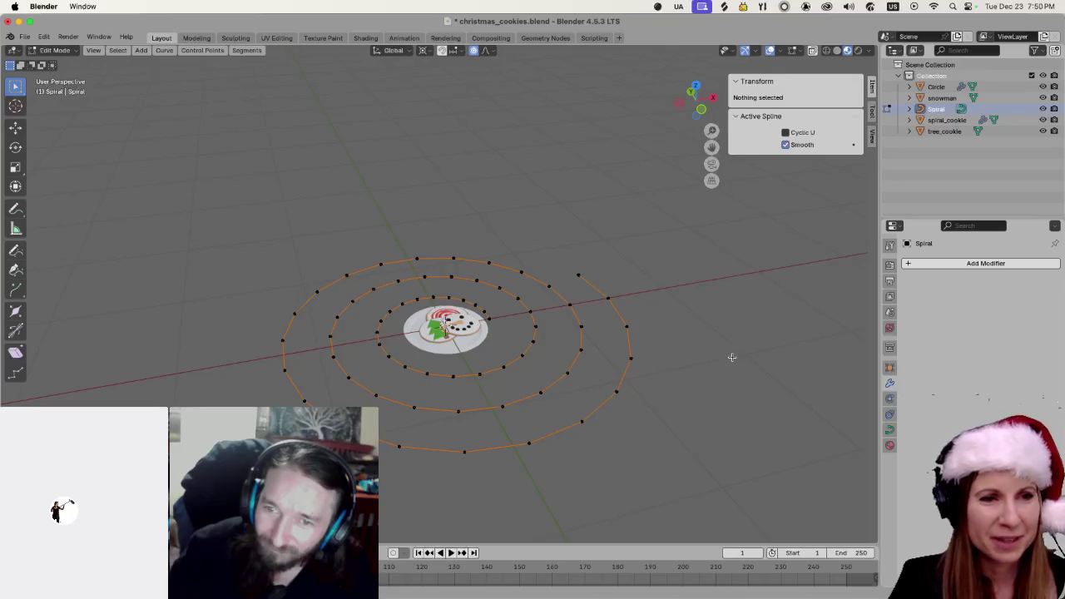
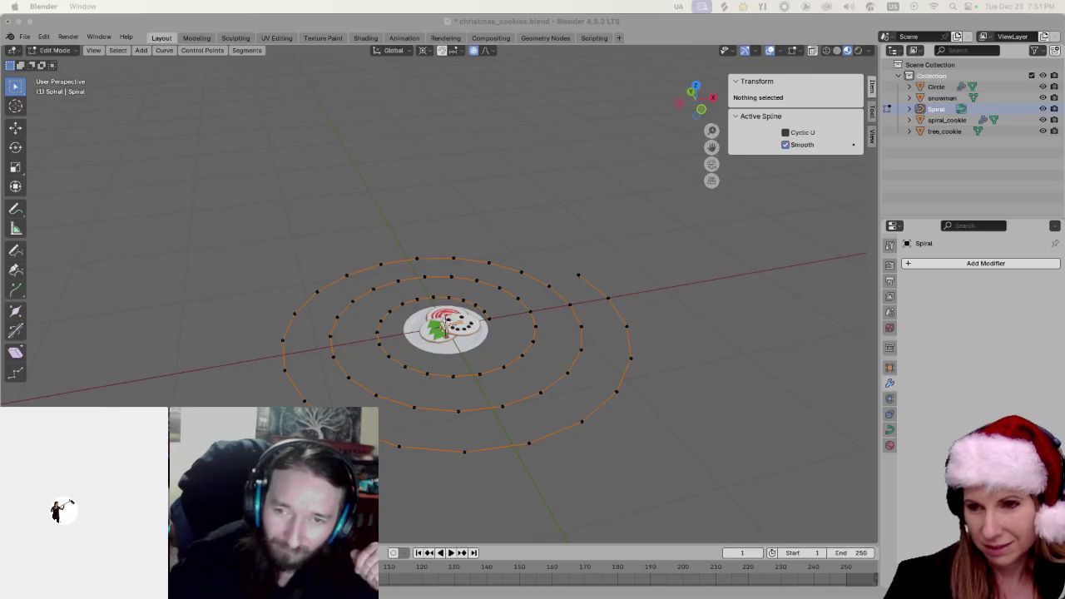
Delete the Spiral curve object from the Blender cookie scene
click(666, 348)
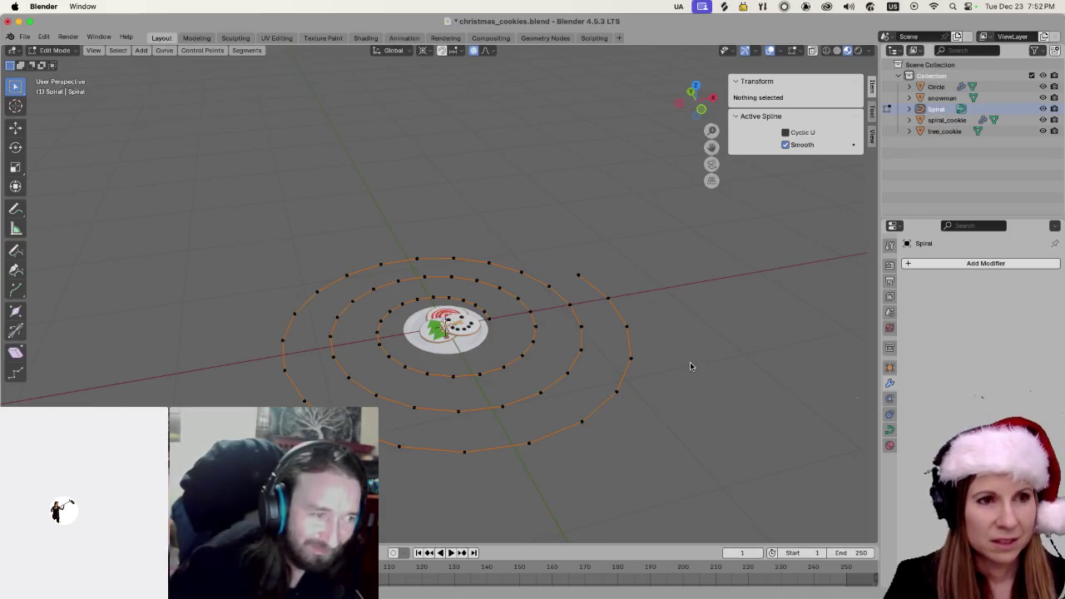
key(a)
key(Tab)
key(Delete)
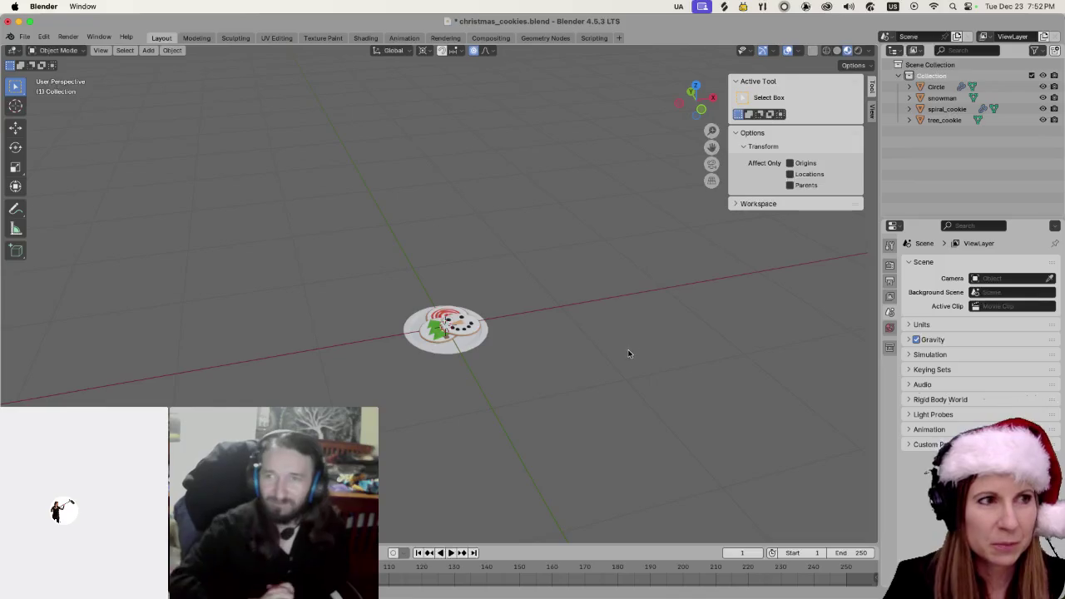
Save christmas_cookies.blend
key(cmd+s)
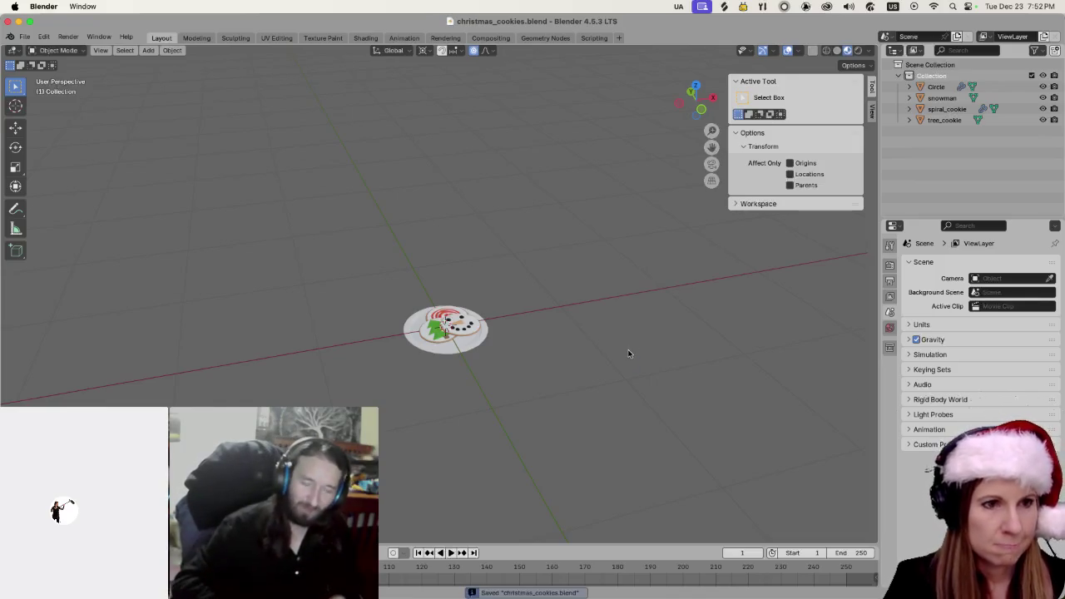
mouse_move(632, 596)
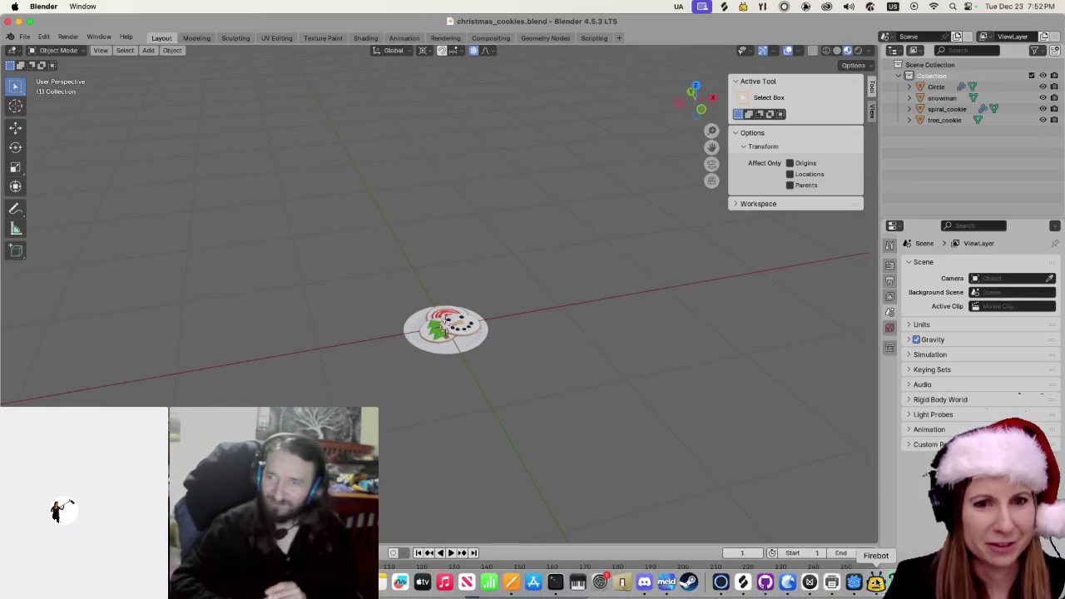
click(898, 583)
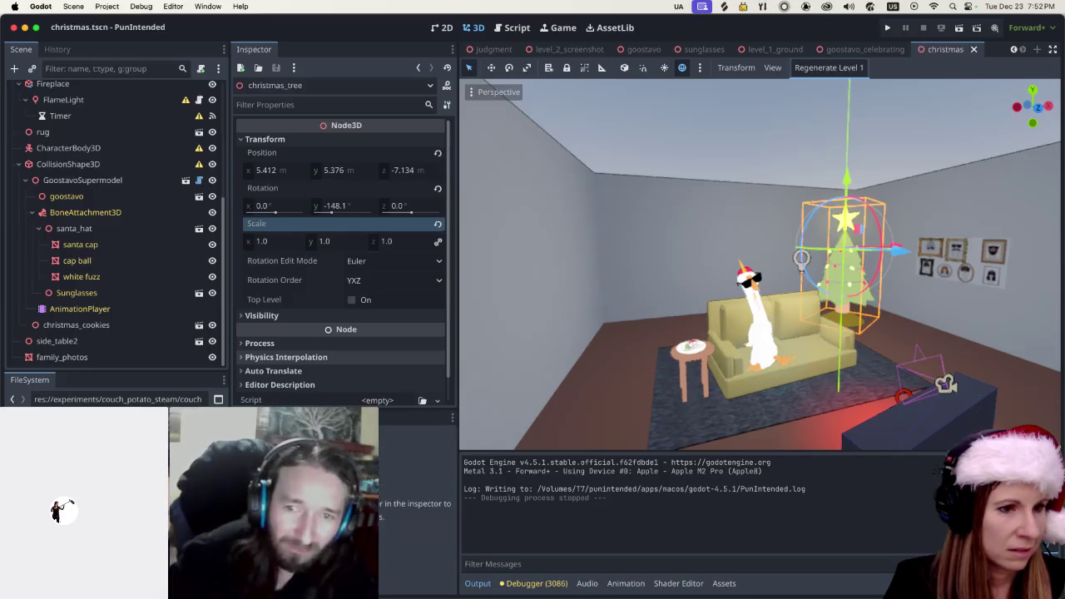
Open couch_potato_steam.tscn from the FileSystem dock
double_click(366, 503)
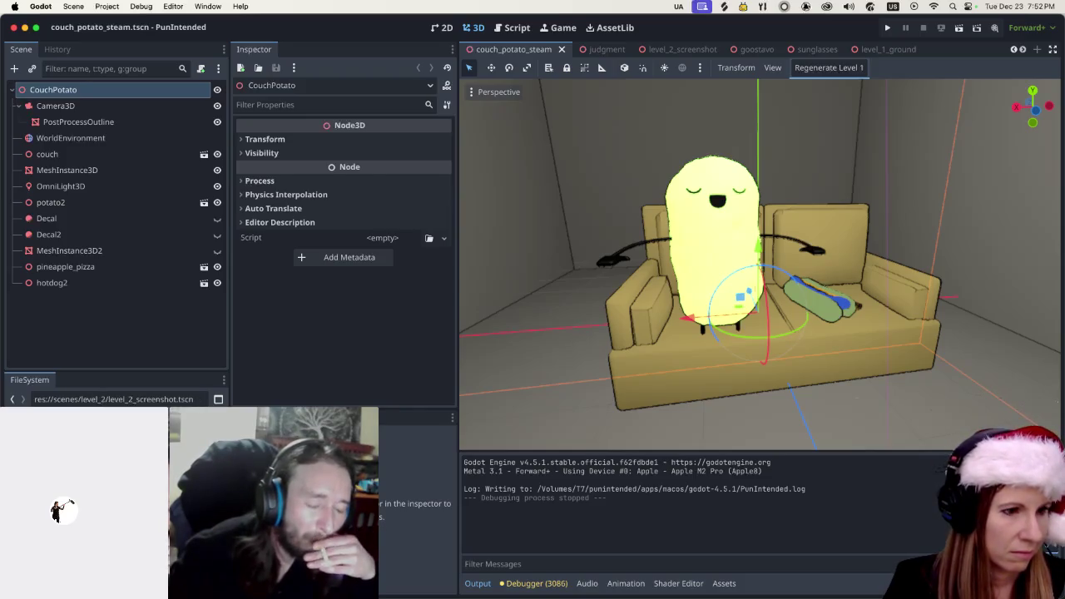
Switch to level_2_screenshot, close and reopen it, and select potato2 on the couch
click(668, 49)
scroll(589, 405, down, 8)
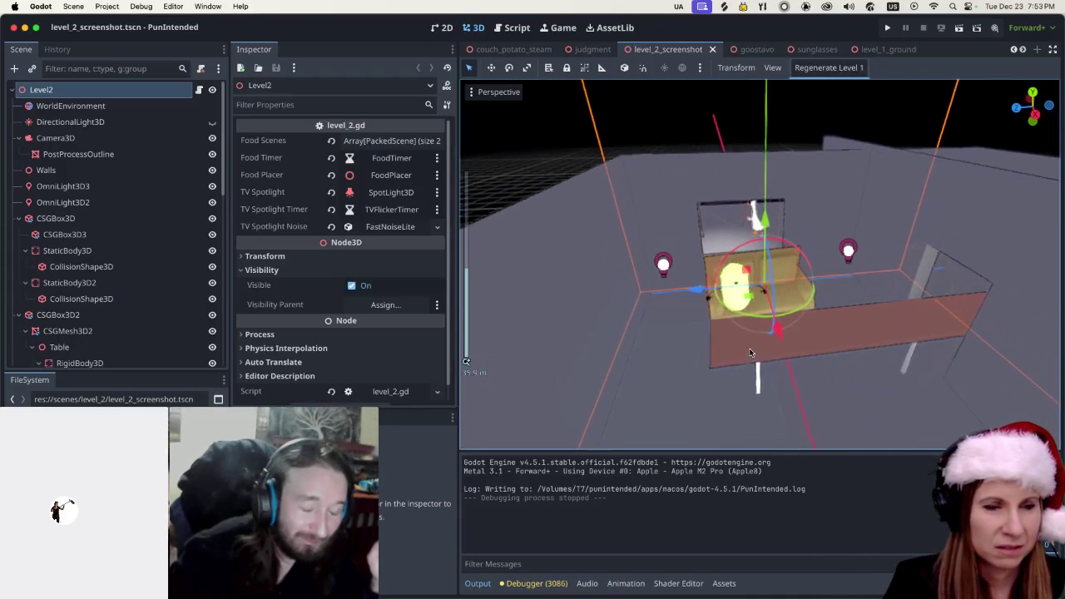
scroll(715, 322, up, 2)
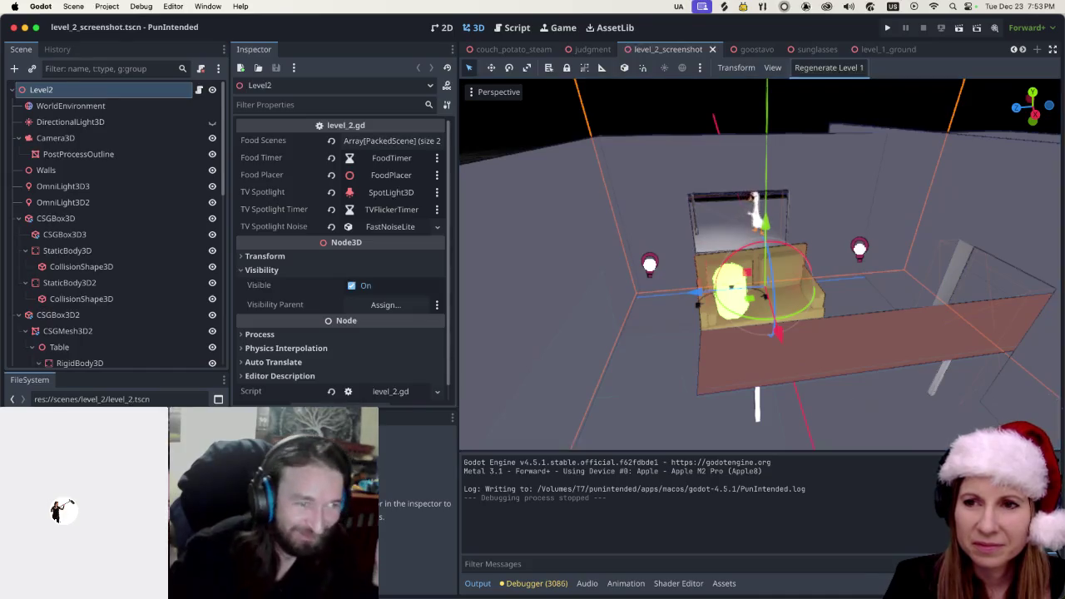
key(super+w)
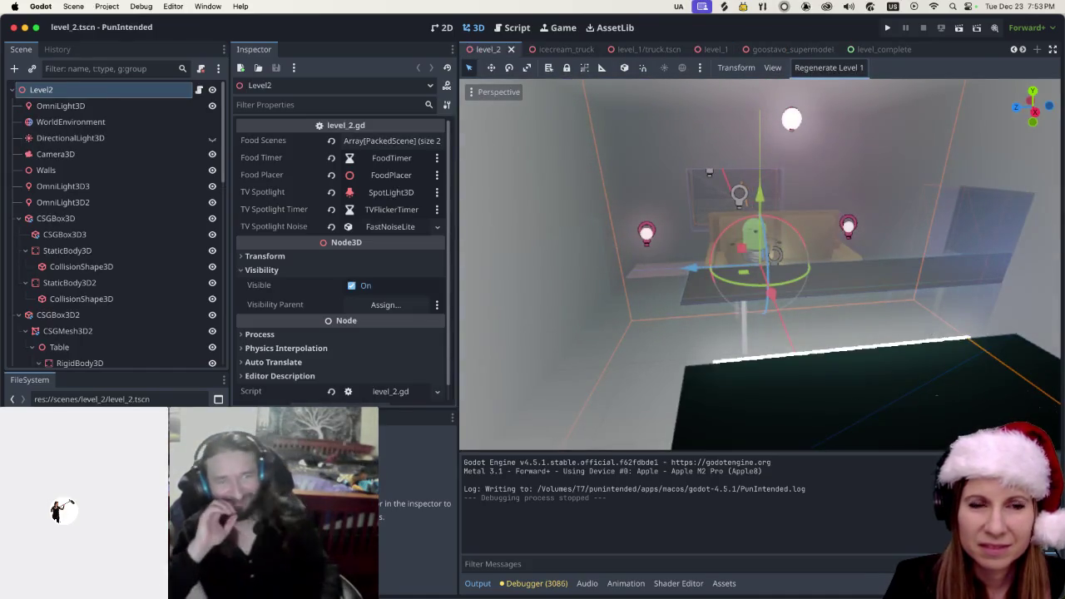
key(super+shift+t)
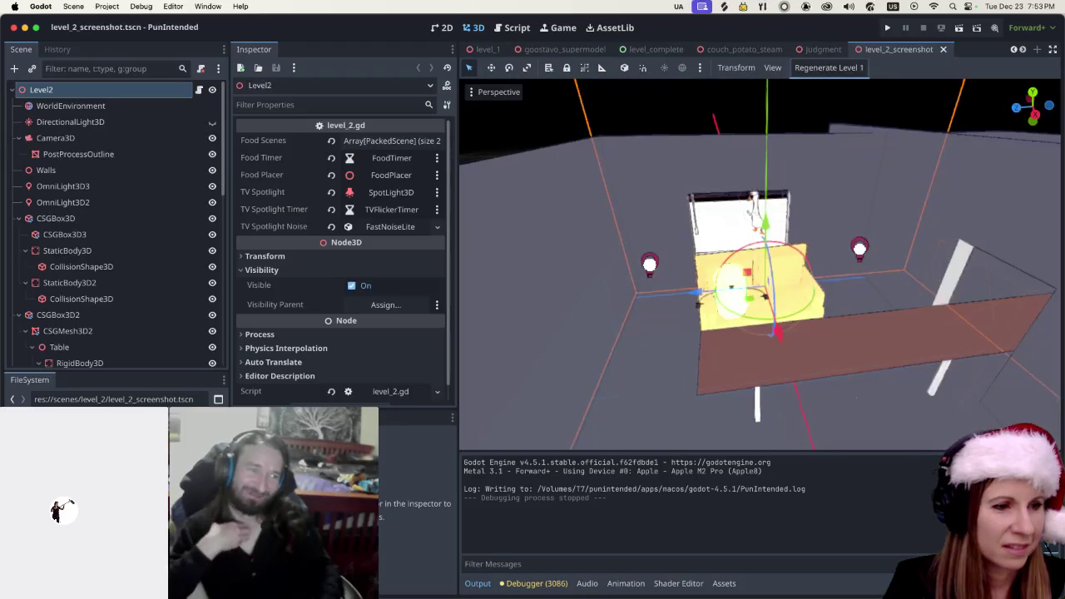
scroll(789, 372, down, 1)
scroll(789, 367, up, 3)
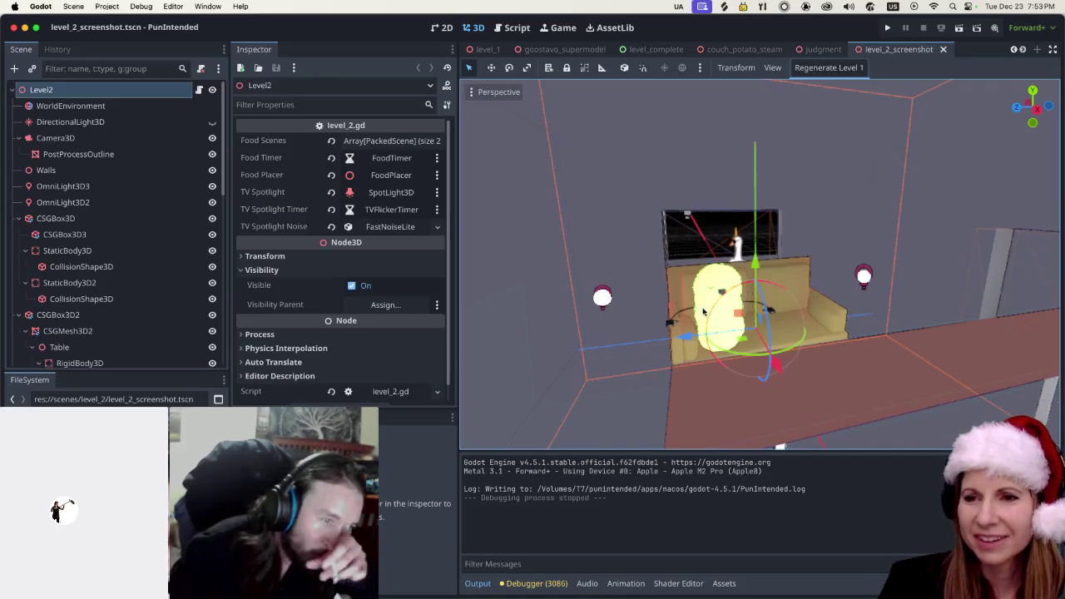
click(703, 306)
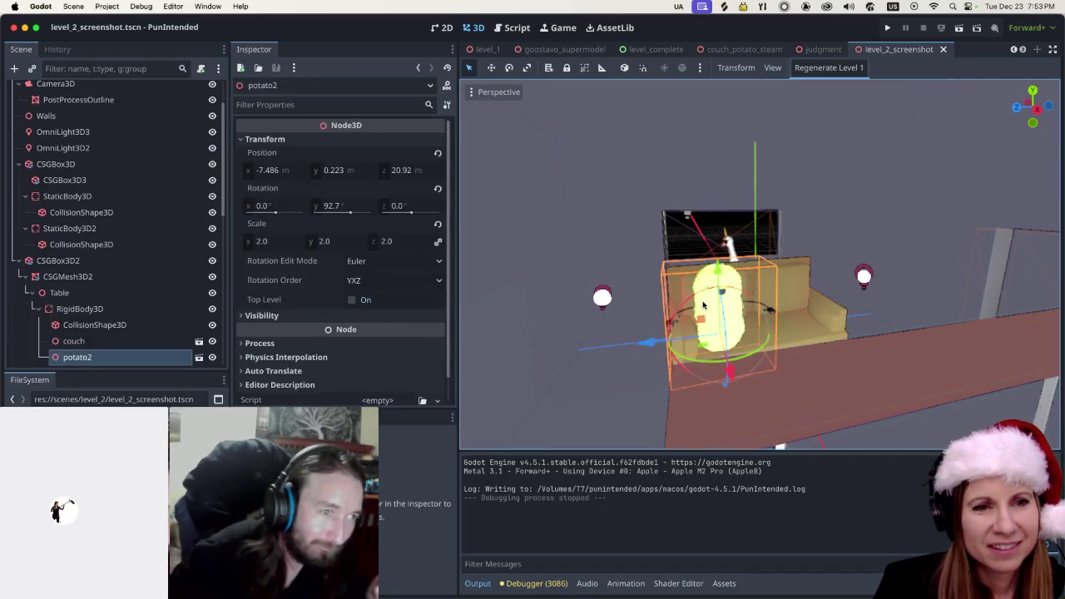
Start renaming potato2, cancel to keep its name, and scroll down the Scene dock
double_click(106, 364)
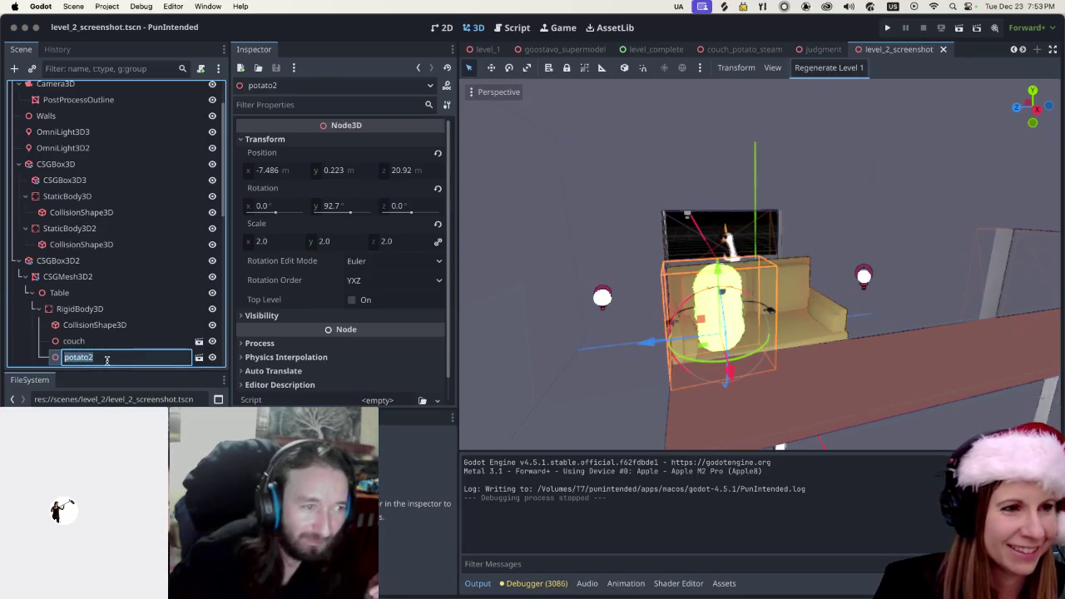
key(Escape)
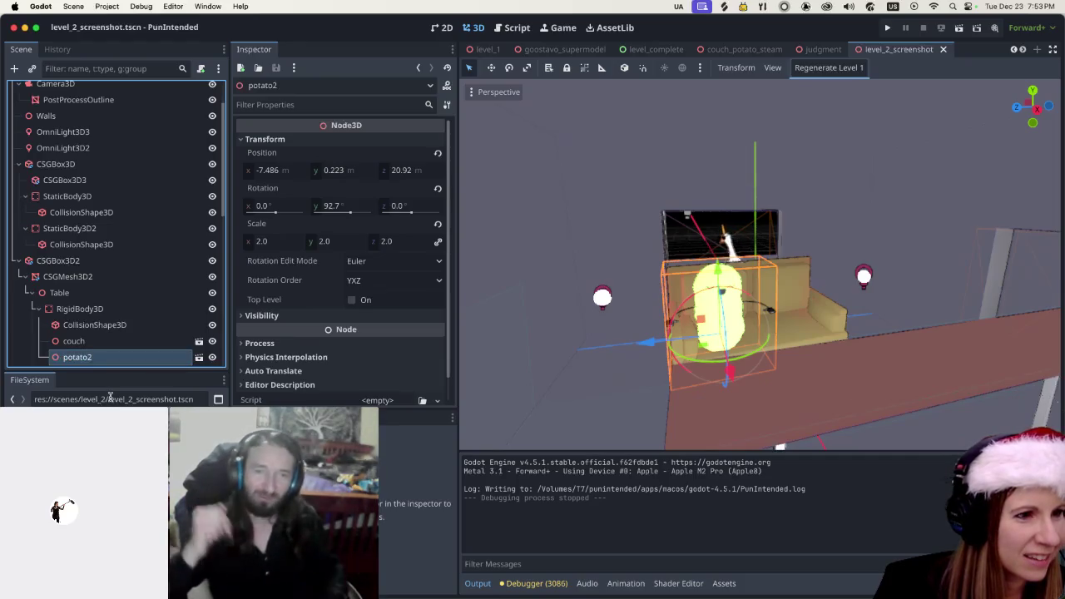
scroll(129, 328, down, 2)
scroll(129, 328, down, 1)
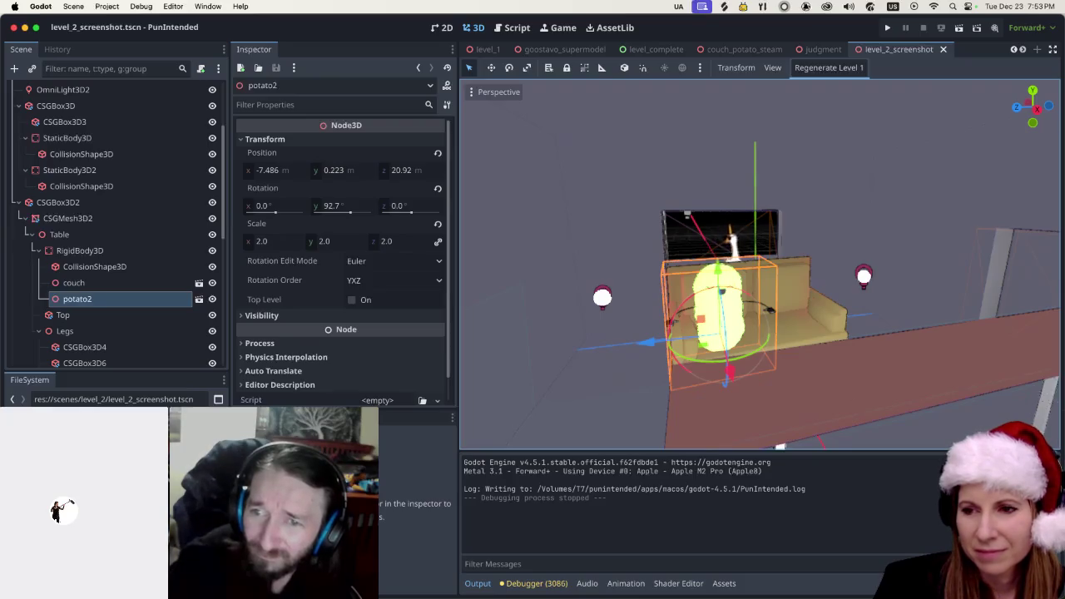
key(super+Tab)
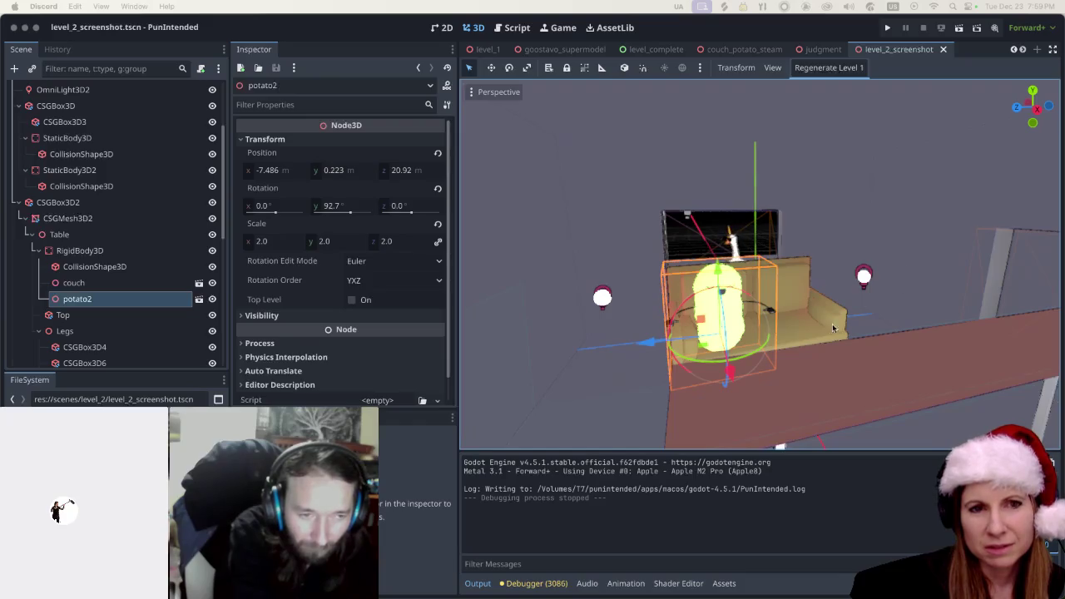
Scroll back up and return to the Godot editor window
scroll(811, 317, up, 1)
scroll(810, 316, up, 1)
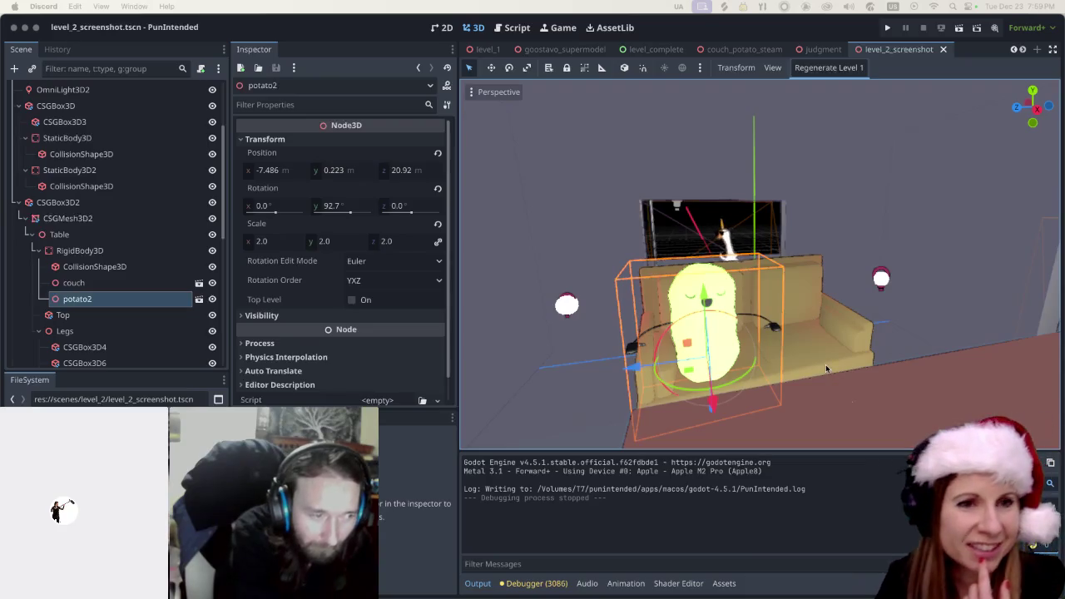
click(376, 30)
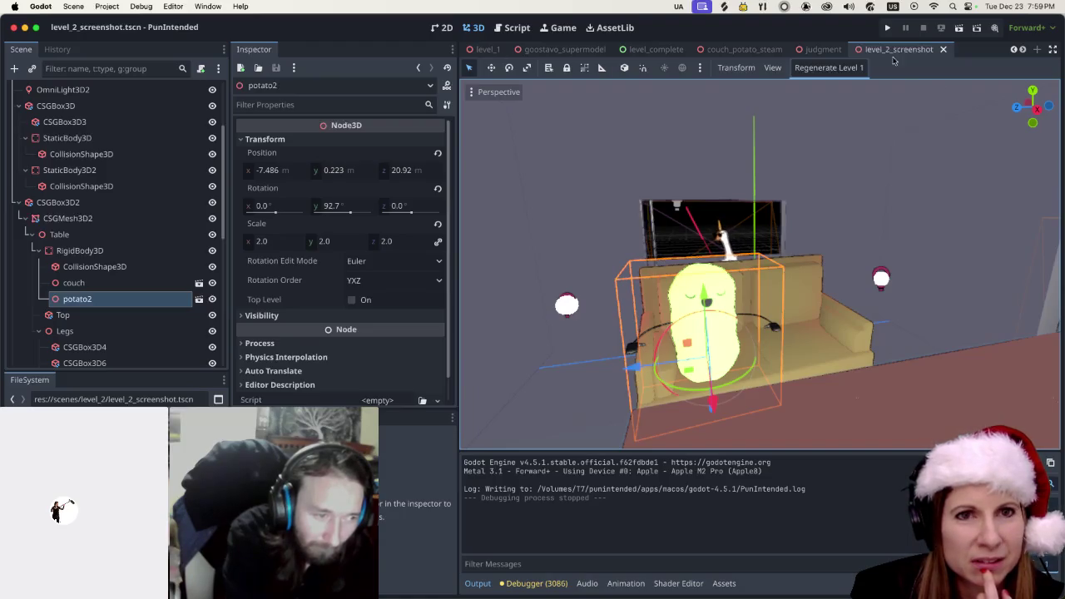
Run PunIntended, check its Settings screen, then Play and choose a level
click(887, 29)
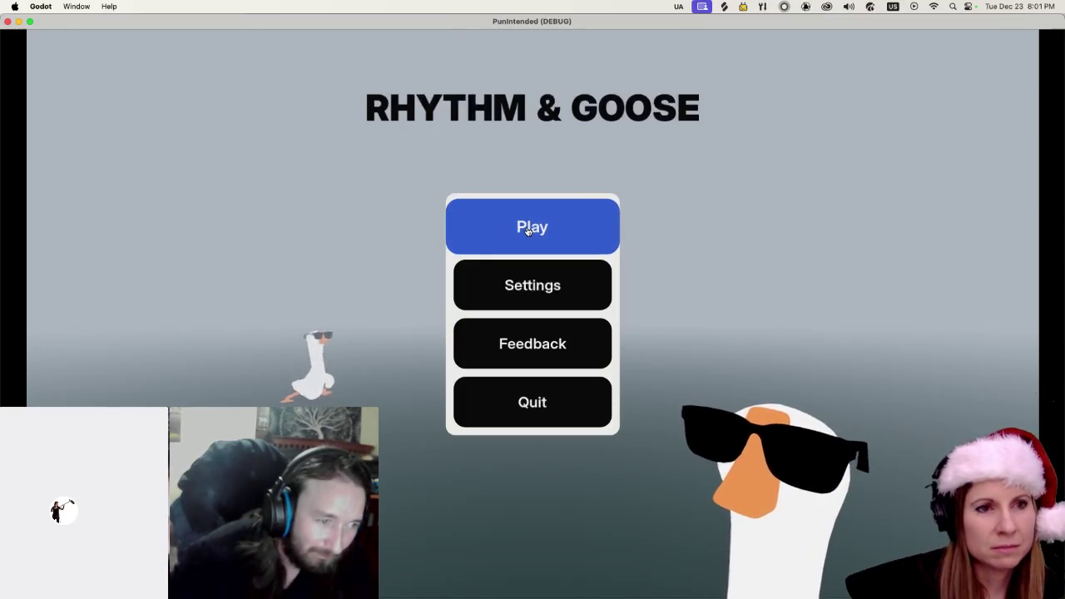
click(514, 296)
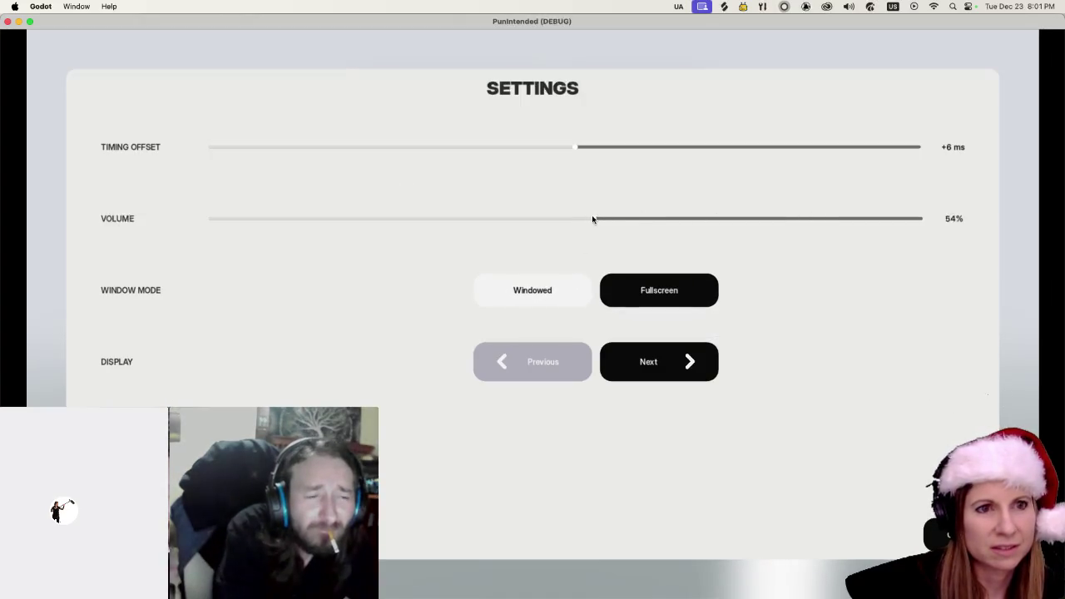
key(Escape)
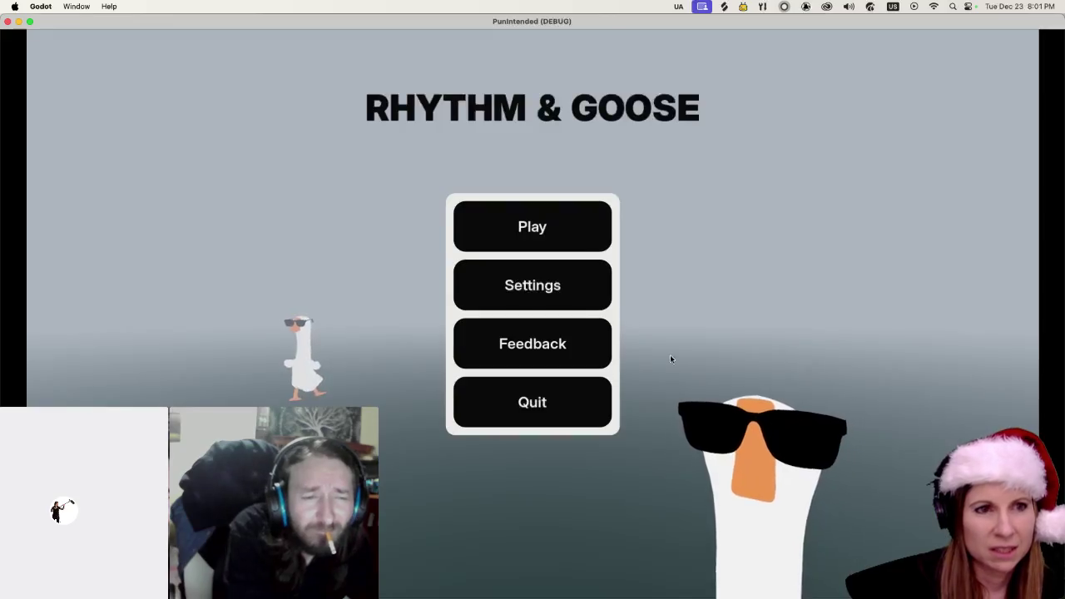
click(534, 213)
click(282, 441)
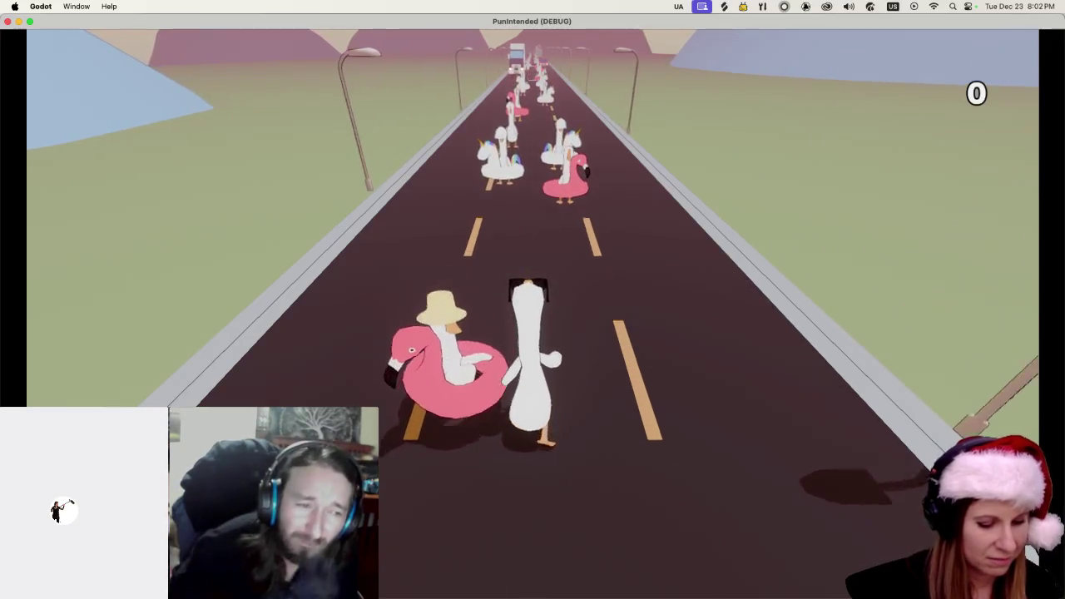
Switch to the free camera and fly it behind the geese toward the truck
key(Escape)
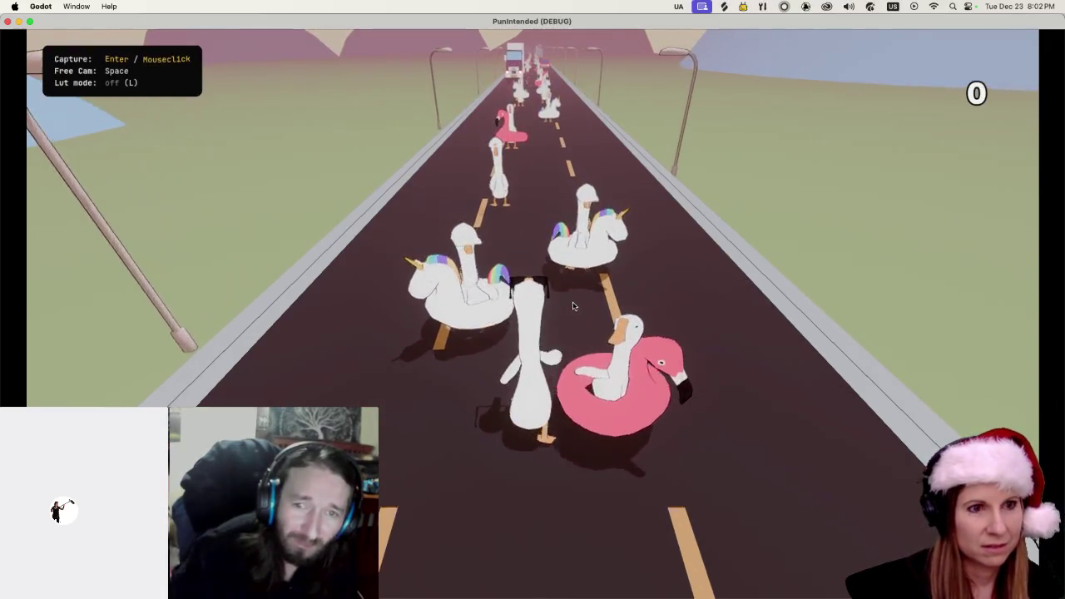
key(space)
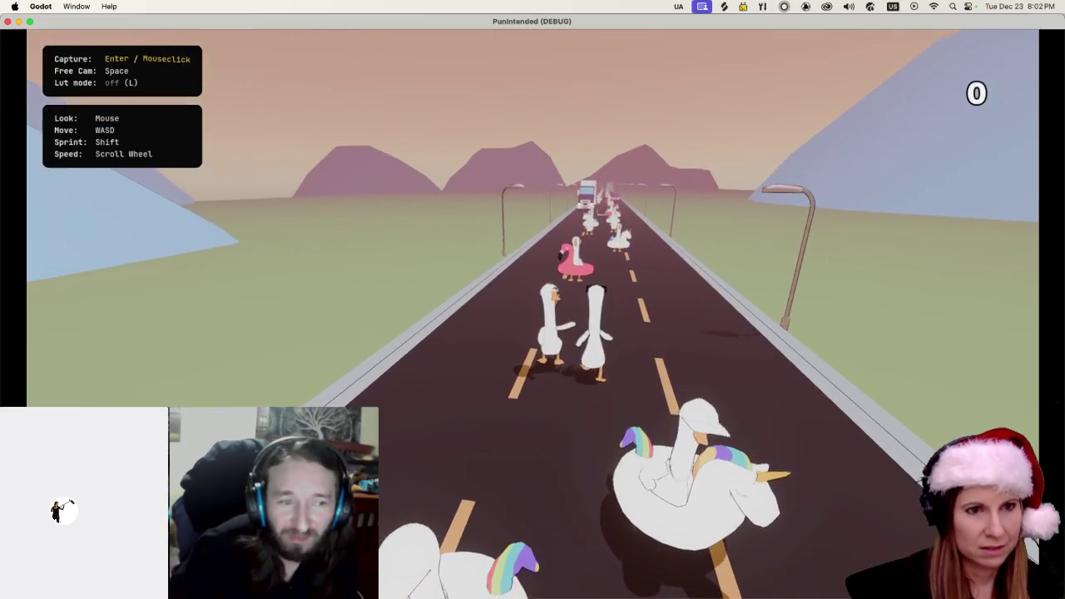
key(s)
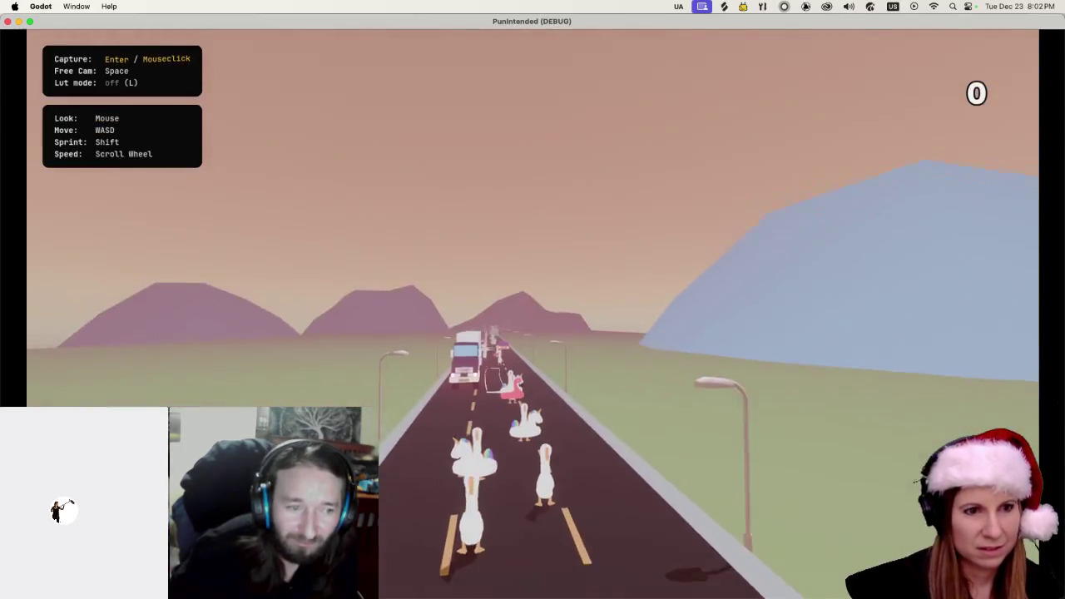
key(w)
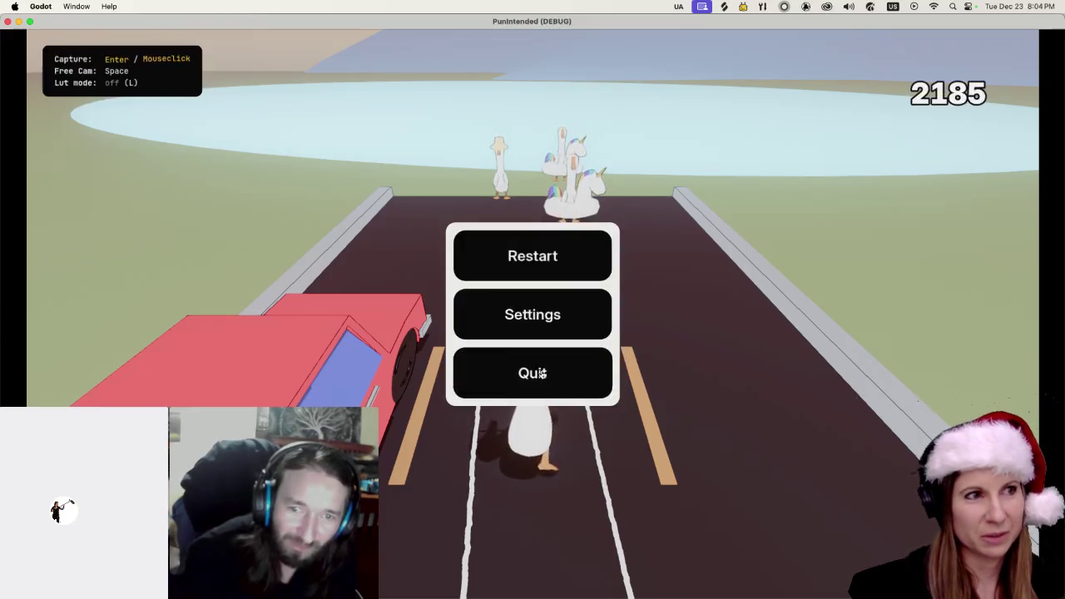
Close the game window, reselect potato2, and open its potato.tres material
click(7, 22)
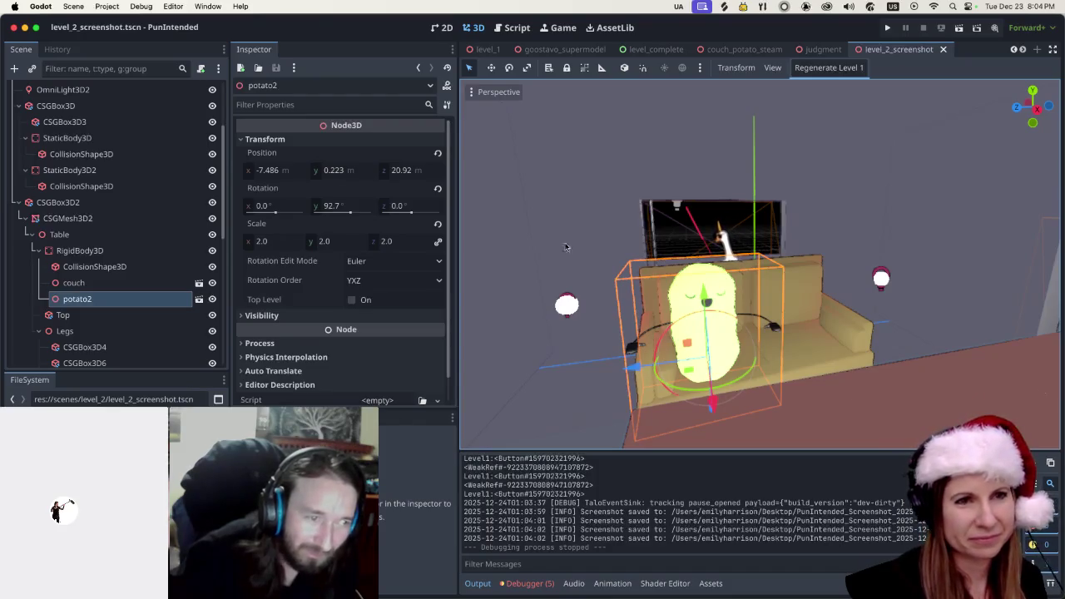
click(558, 194)
click(731, 338)
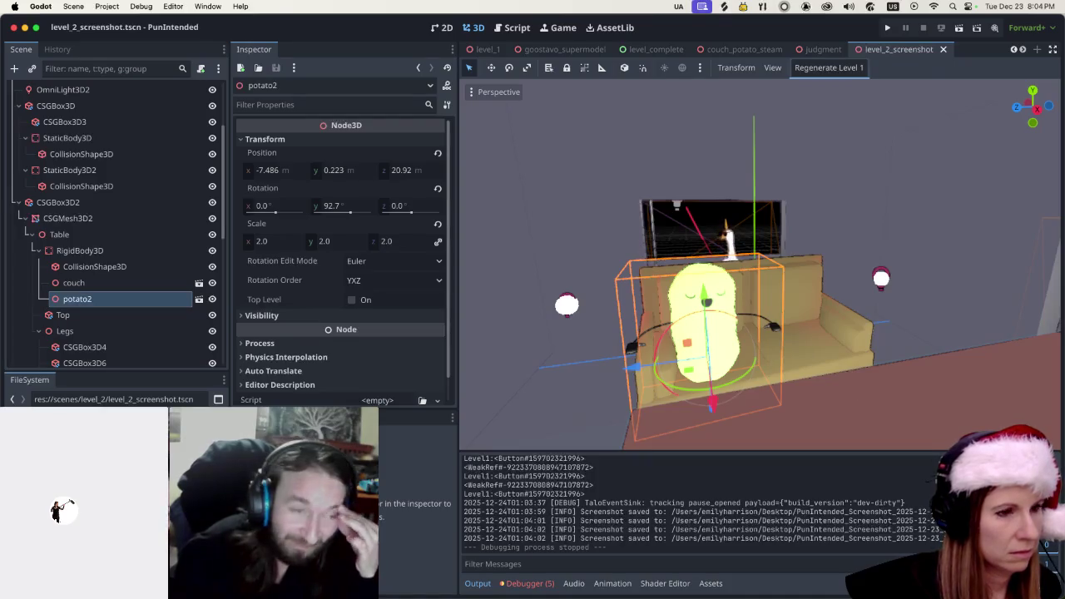
double_click(83, 466)
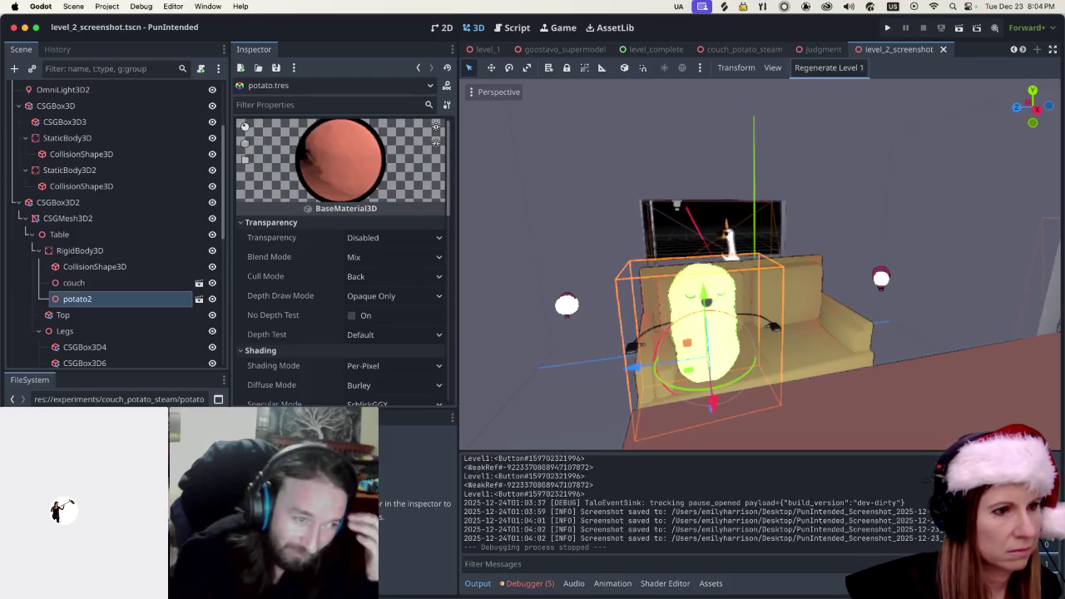
click(135, 299)
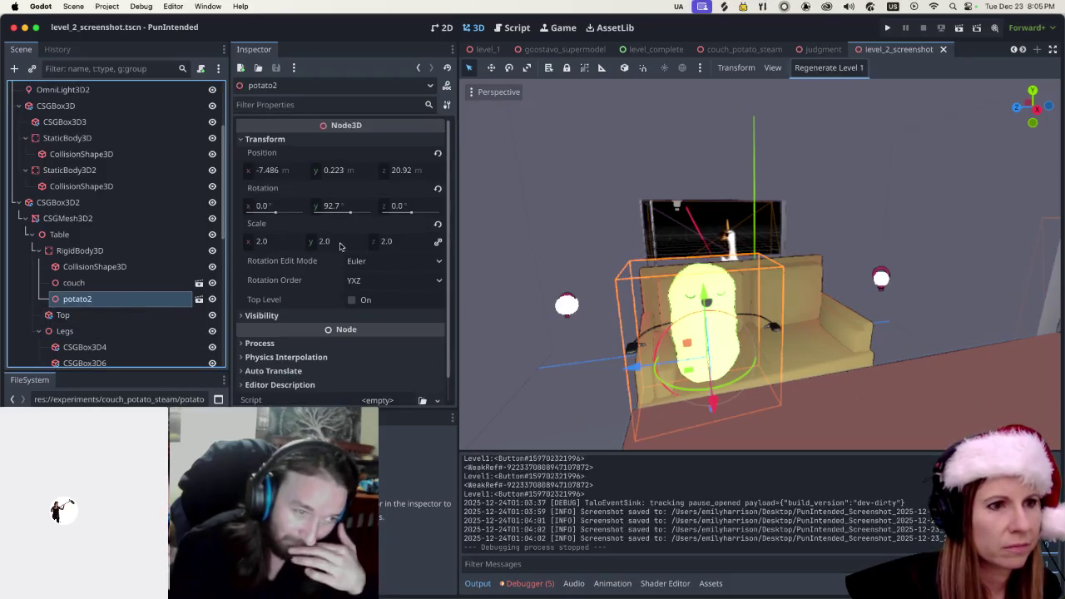
scroll(274, 314, down, 1)
click(241, 289)
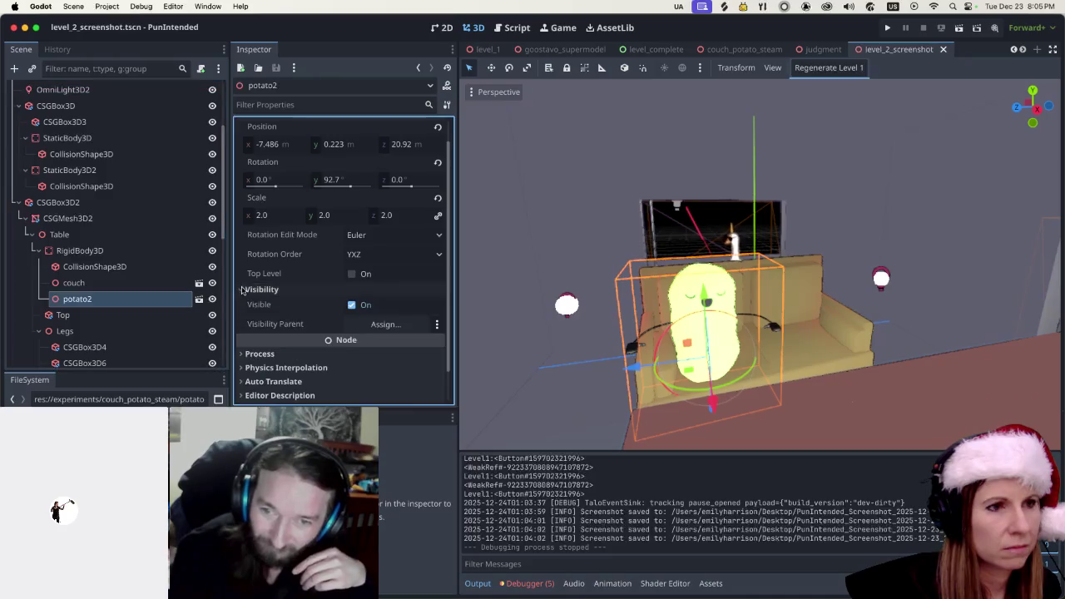
click(242, 288)
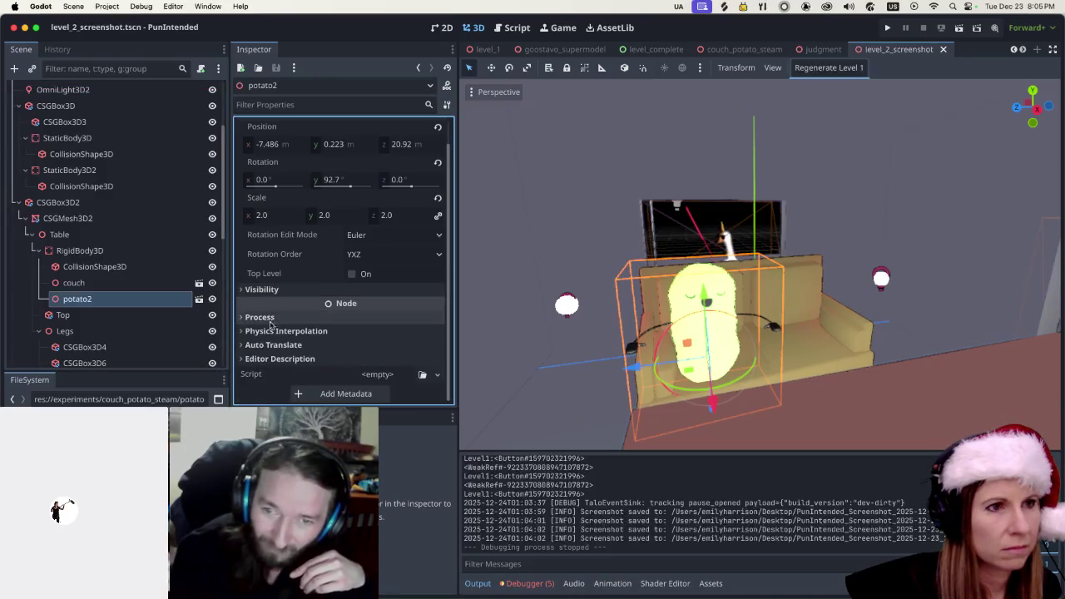
scroll(274, 298, up, 1)
click(258, 142)
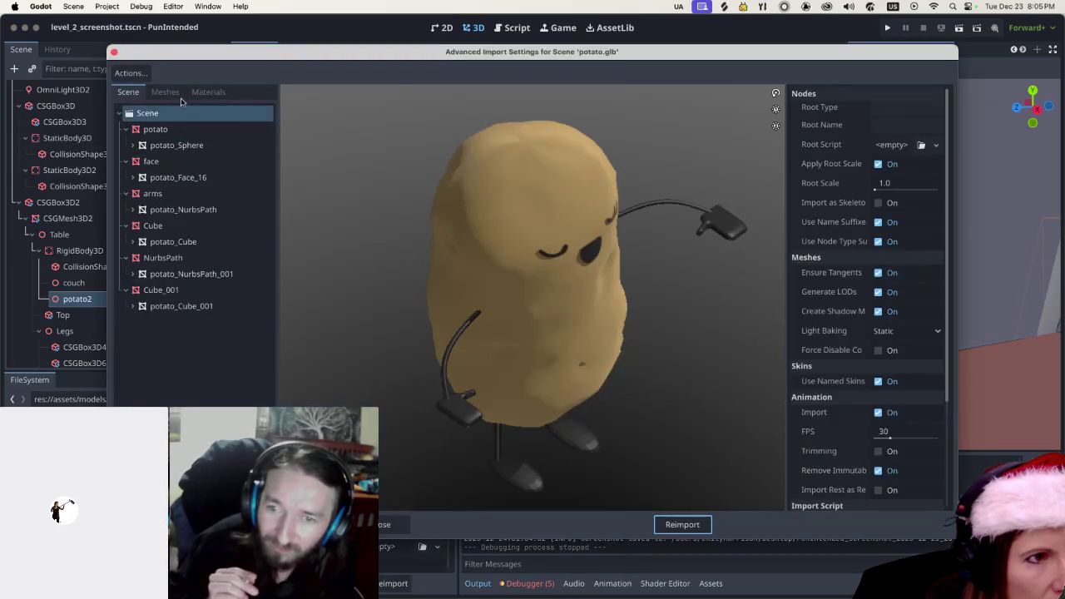
Review potato.glb's materials, assign brown.tres to Material.001, and reimport
click(164, 92)
click(208, 91)
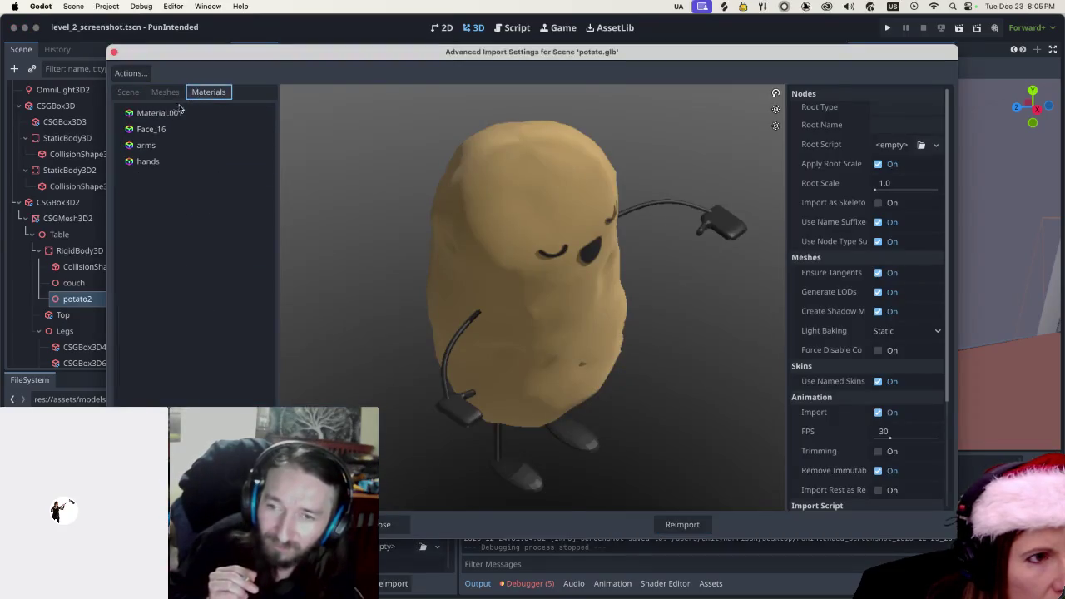
click(170, 112)
click(159, 130)
click(151, 146)
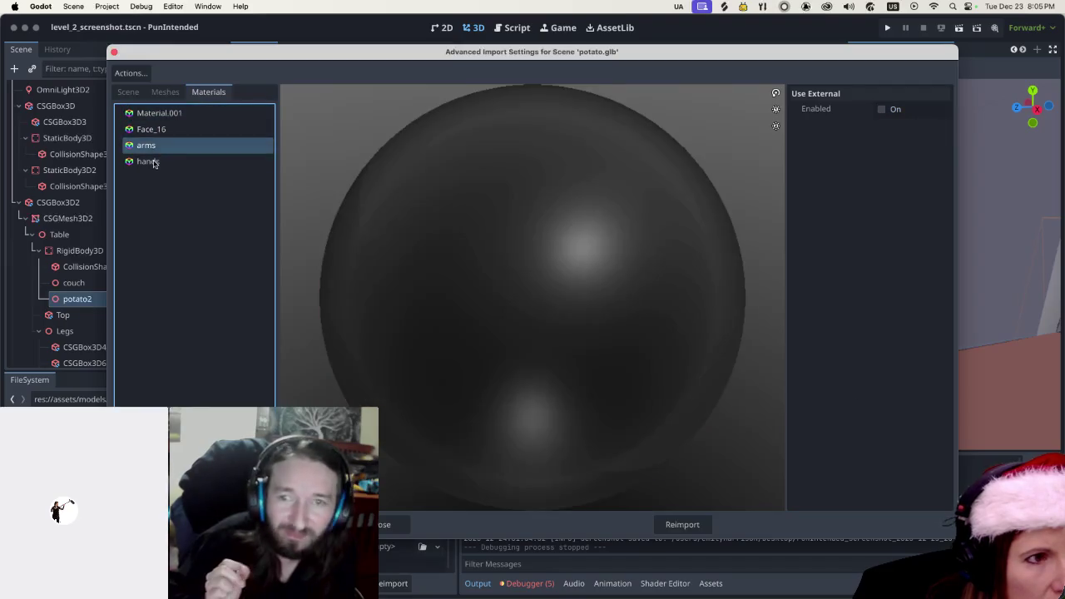
click(153, 160)
click(161, 130)
click(184, 115)
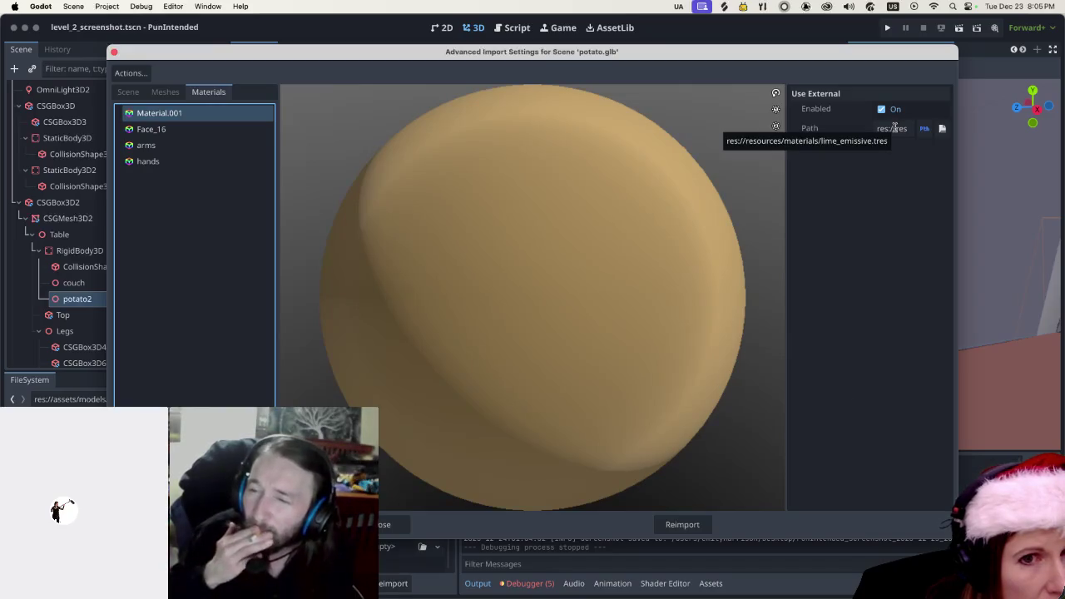
click(942, 129)
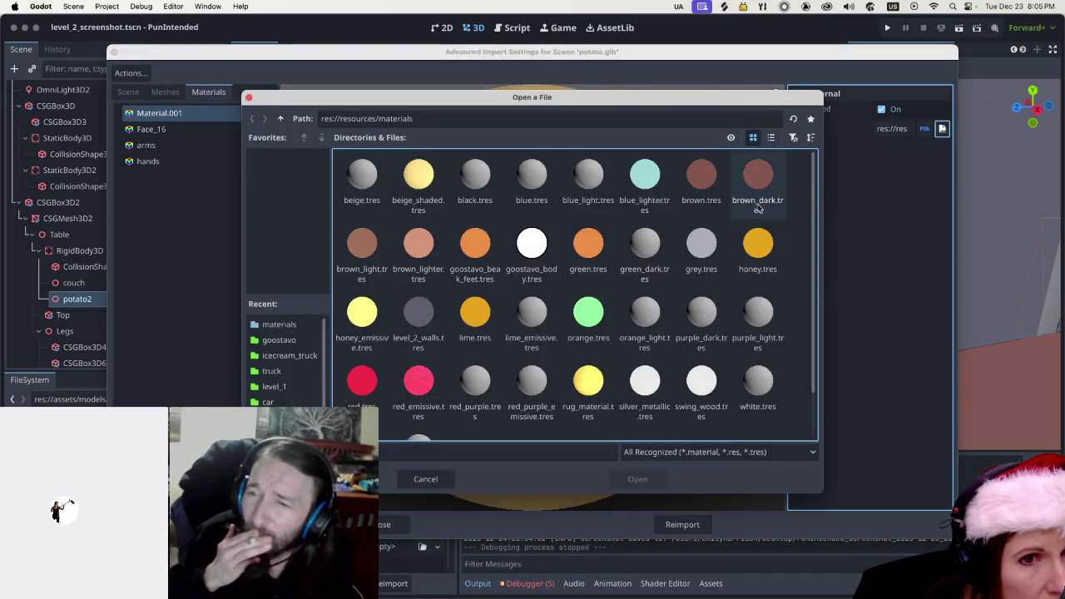
click(707, 176)
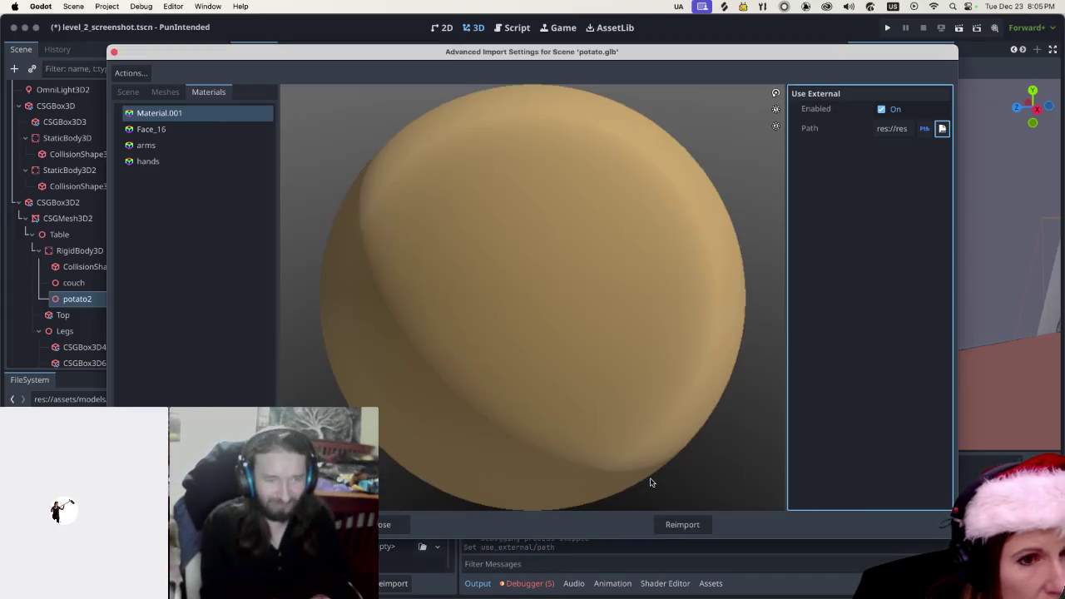
click(654, 479)
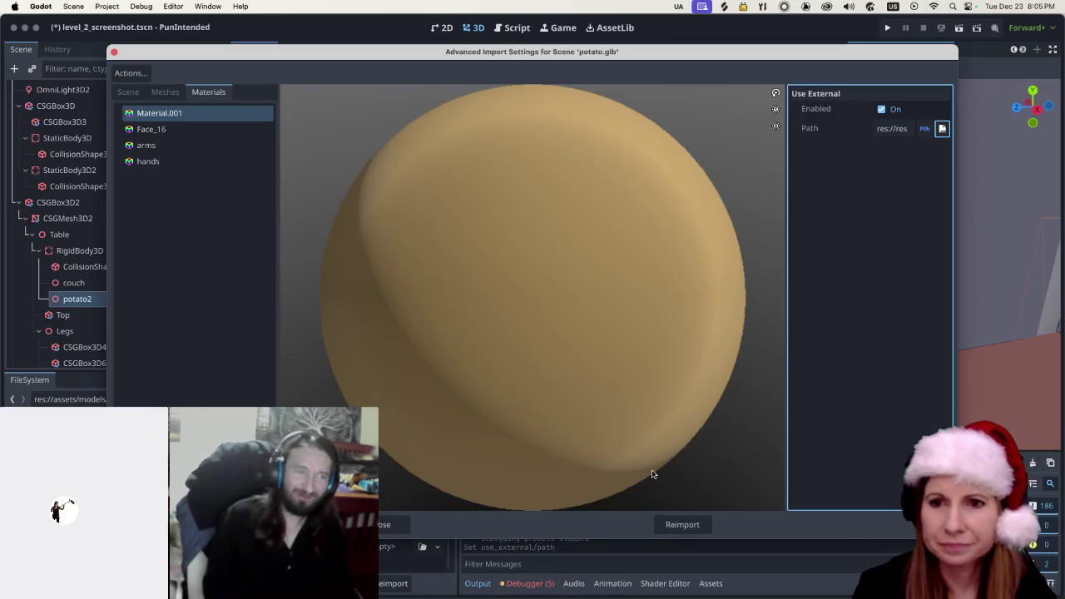
click(682, 525)
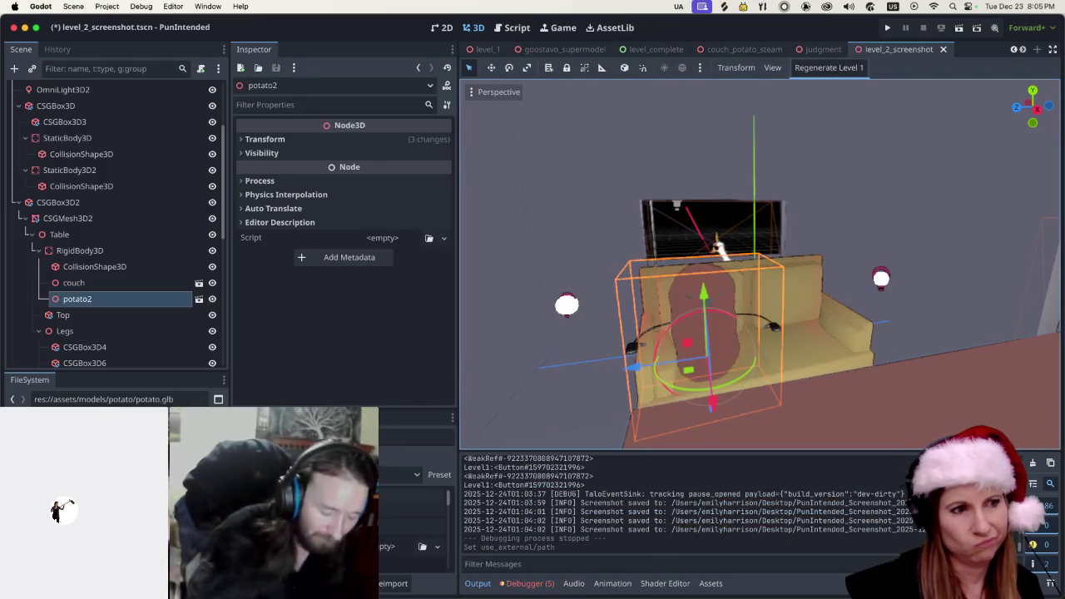
Swap Material.001's external material to brown_light.tres and reimport potato.glb
double_click(58, 509)
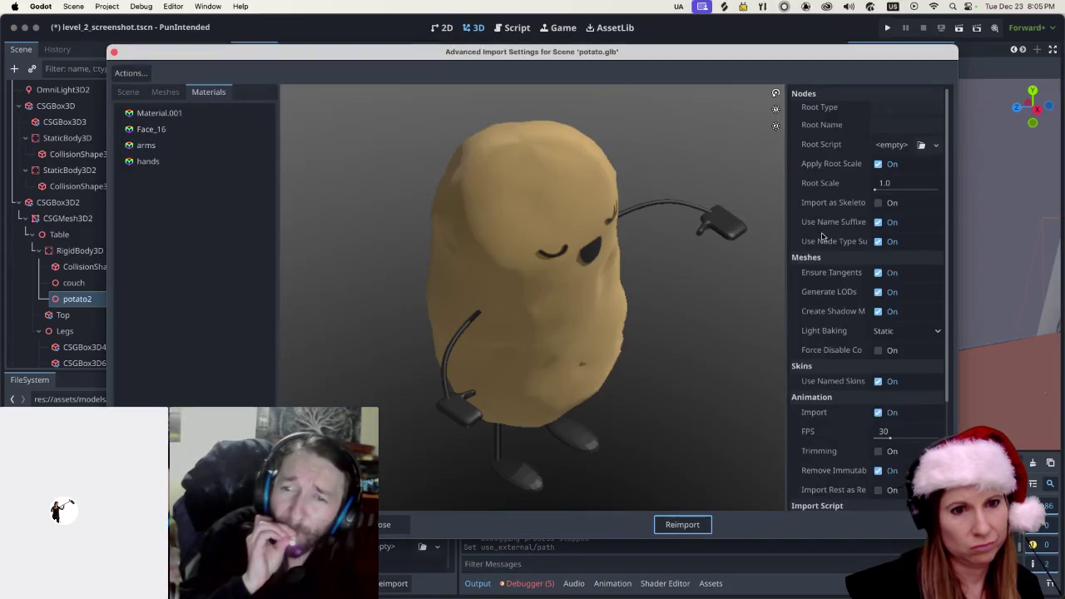
click(205, 111)
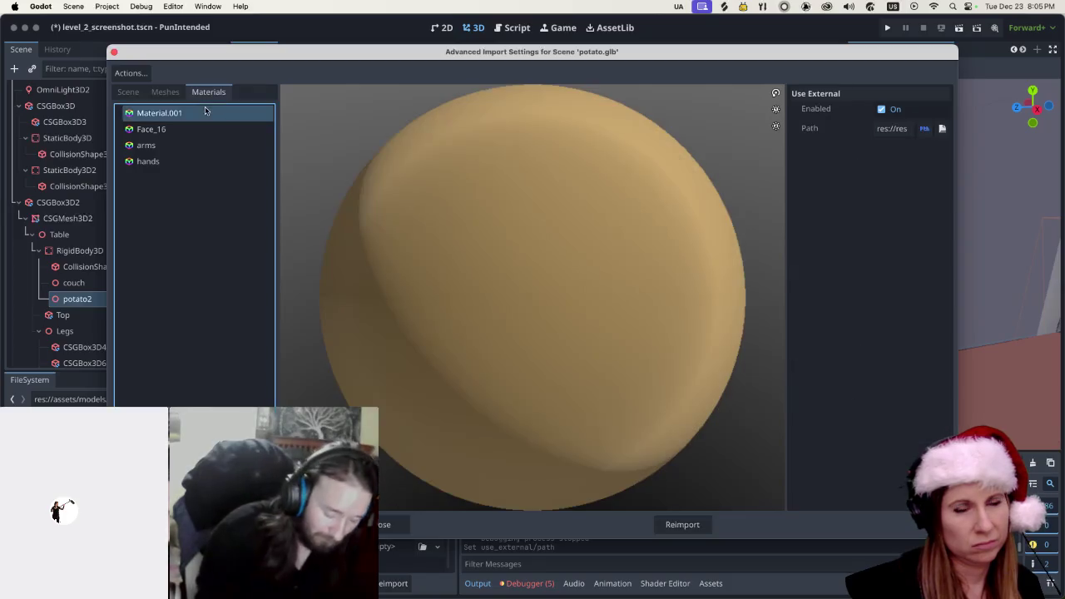
click(217, 148)
click(213, 162)
click(221, 114)
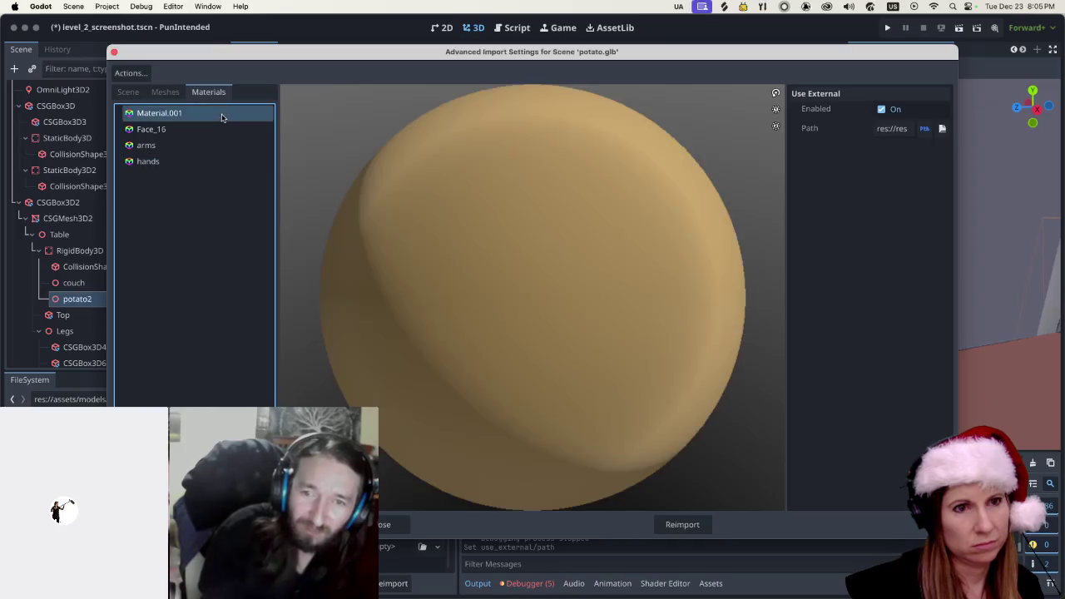
click(942, 129)
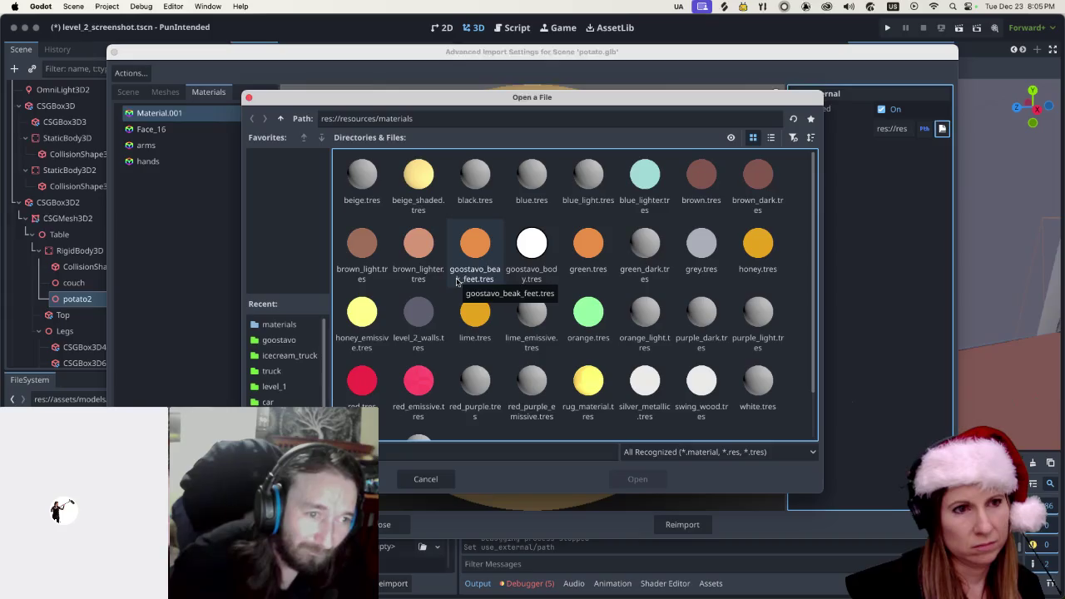
click(361, 244)
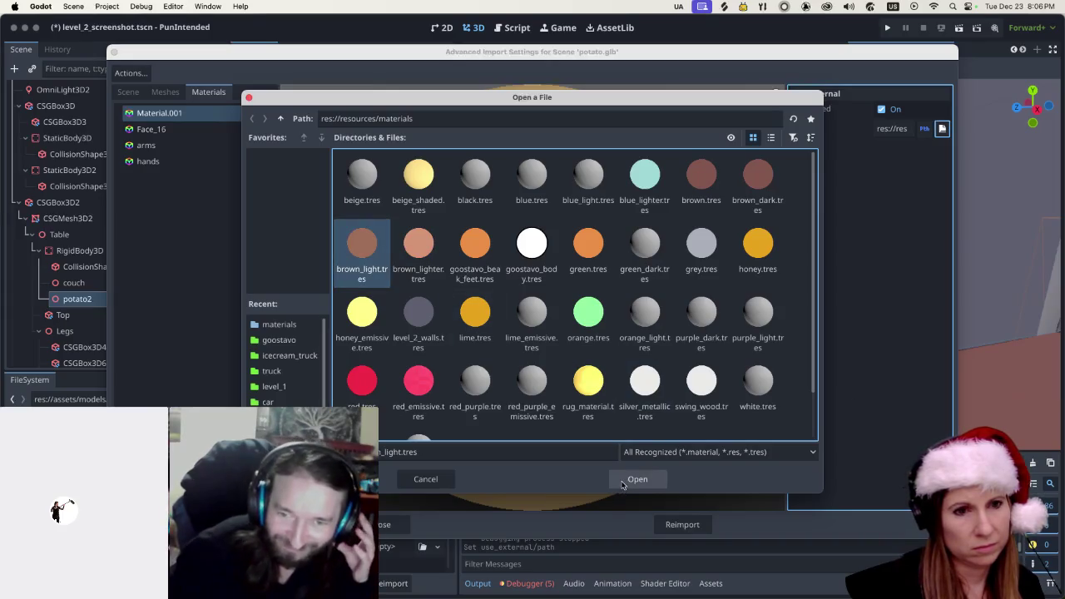
click(622, 484)
click(662, 524)
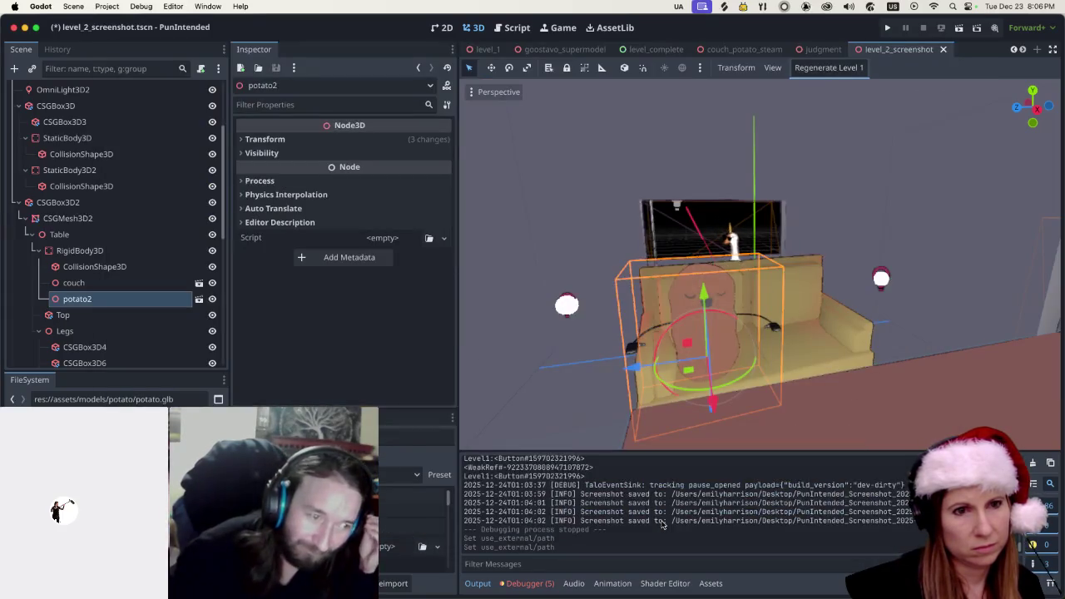
scroll(827, 375, right, 5)
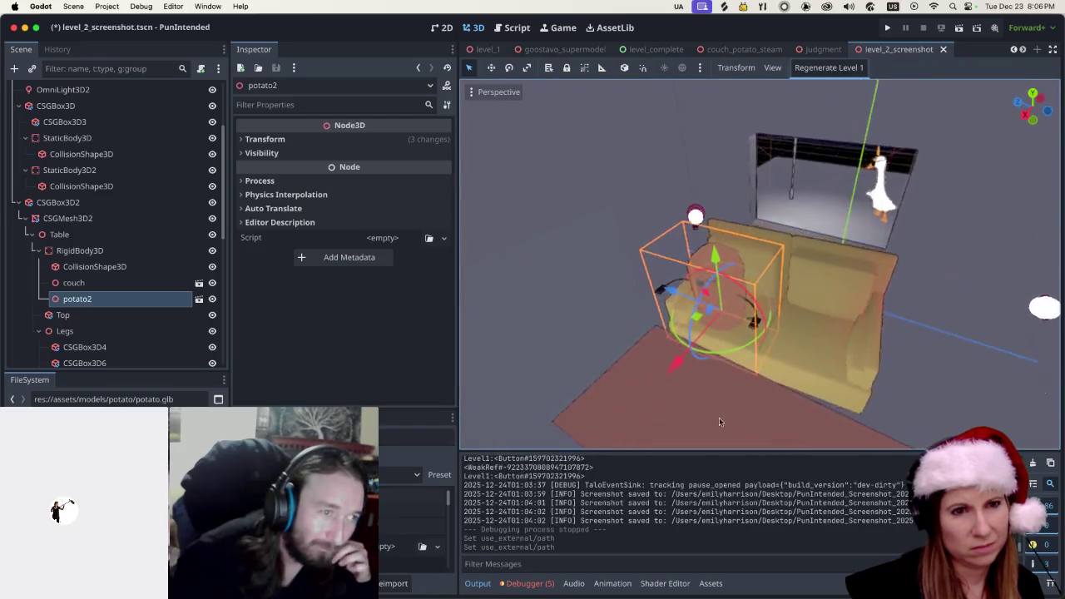
scroll(885, 326, right, 5)
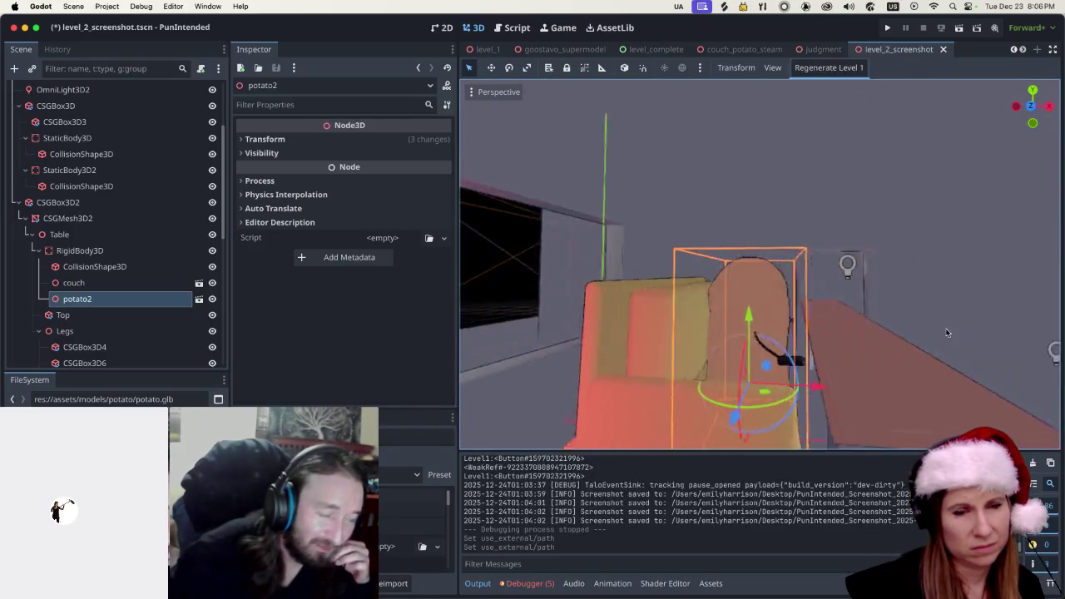
scroll(808, 374, down, 10)
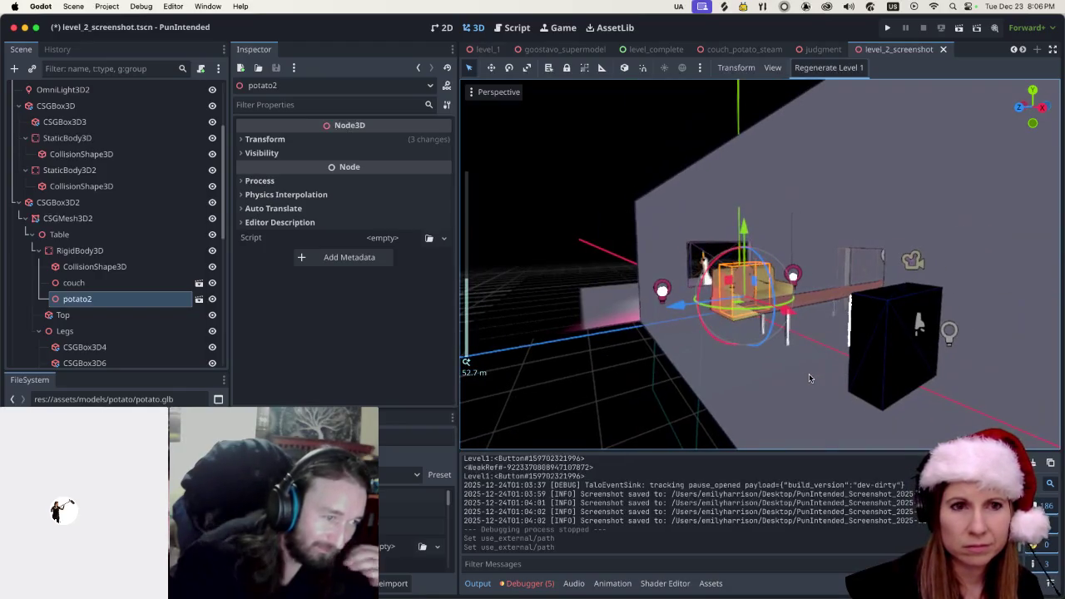
scroll(810, 372, up, 5)
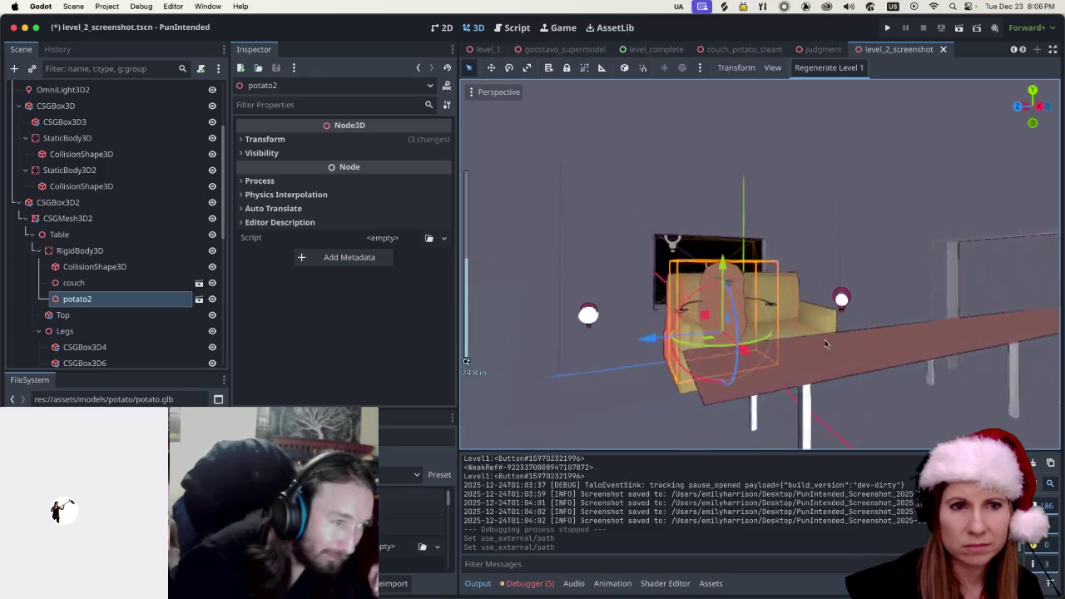
scroll(825, 343, right, 5)
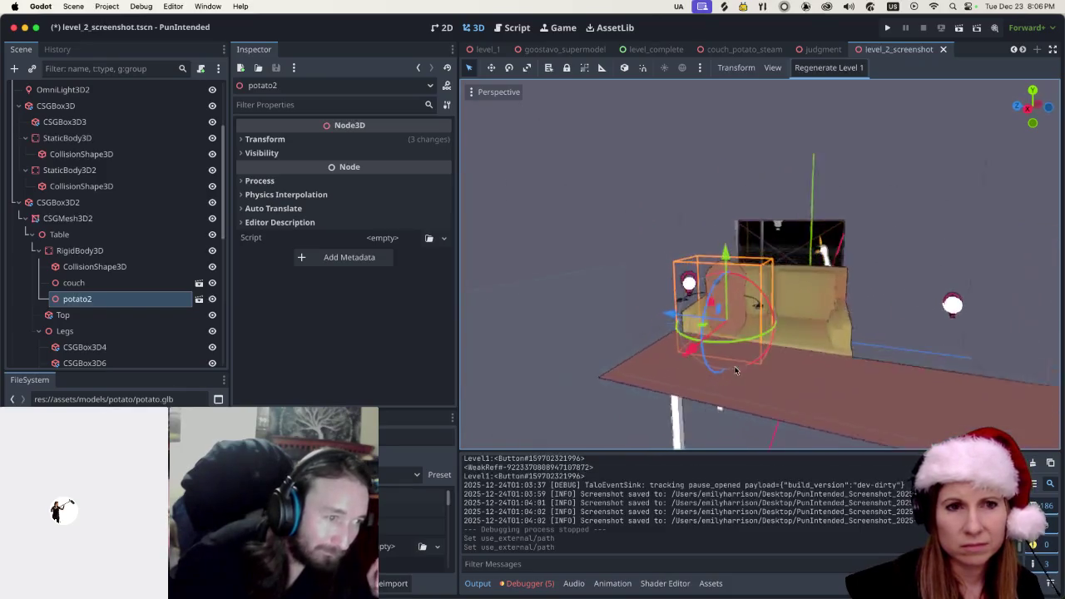
scroll(790, 372, right, 3)
scroll(811, 367, up, 3)
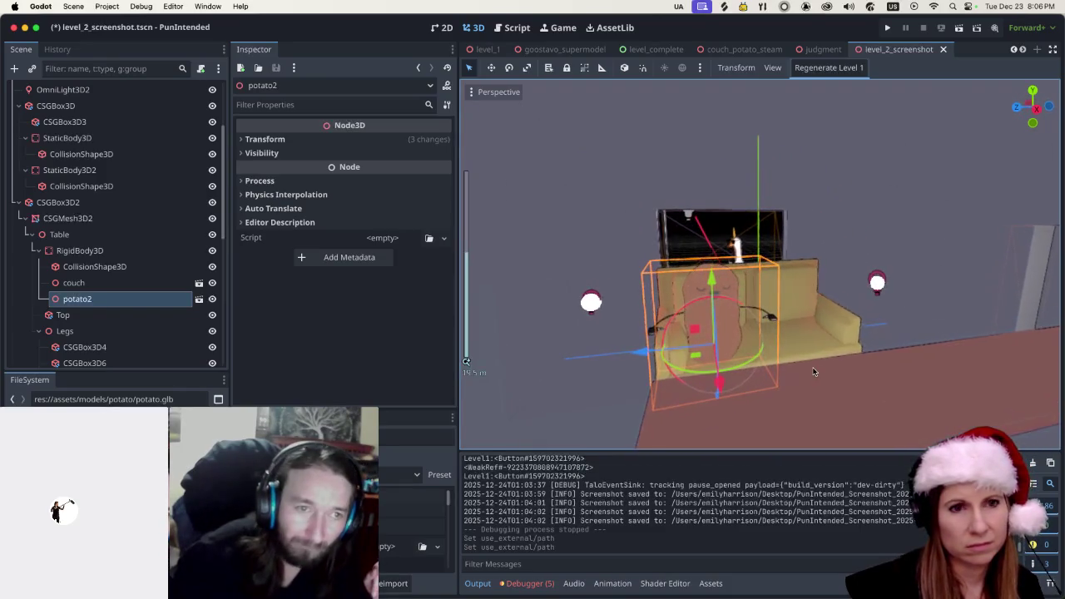
click(869, 181)
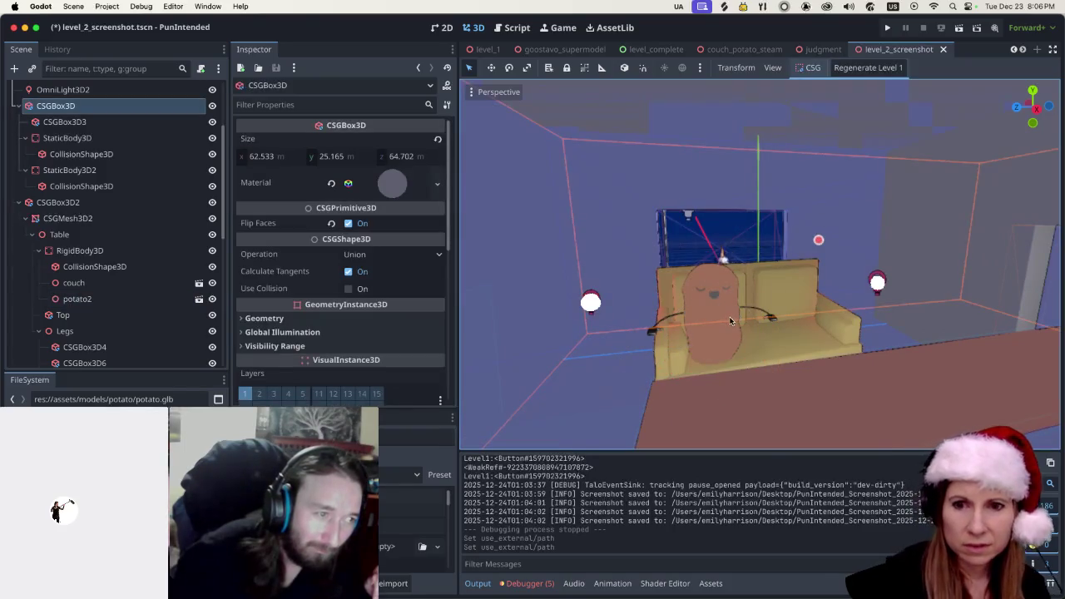
scroll(767, 382, up, 1)
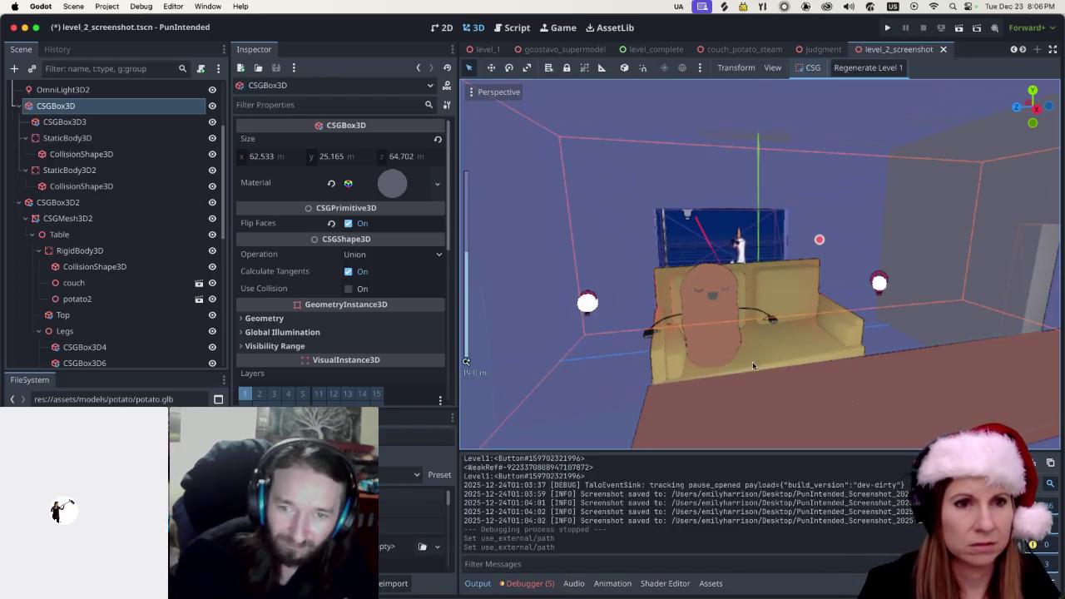
scroll(765, 373, down, 2)
scroll(765, 372, up, 2)
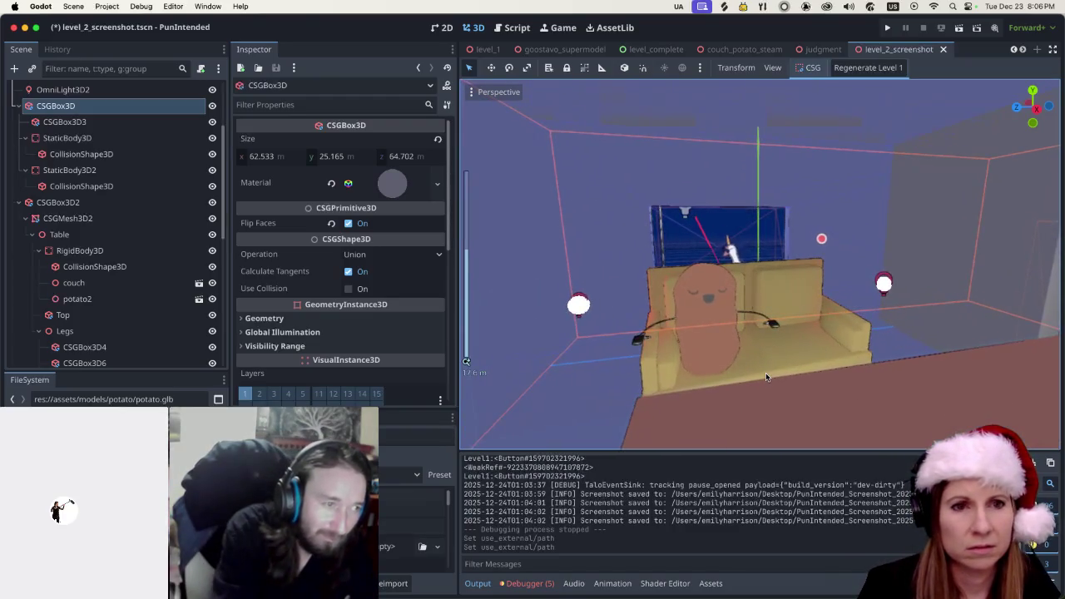
click(790, 361)
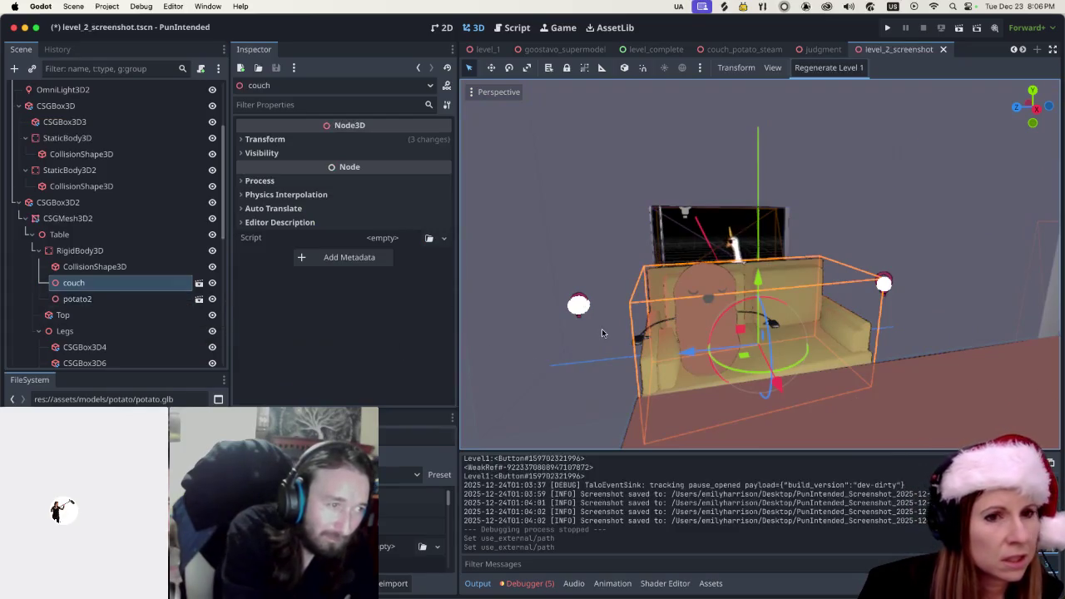
scroll(767, 374, up, 2)
scroll(767, 374, up, 3)
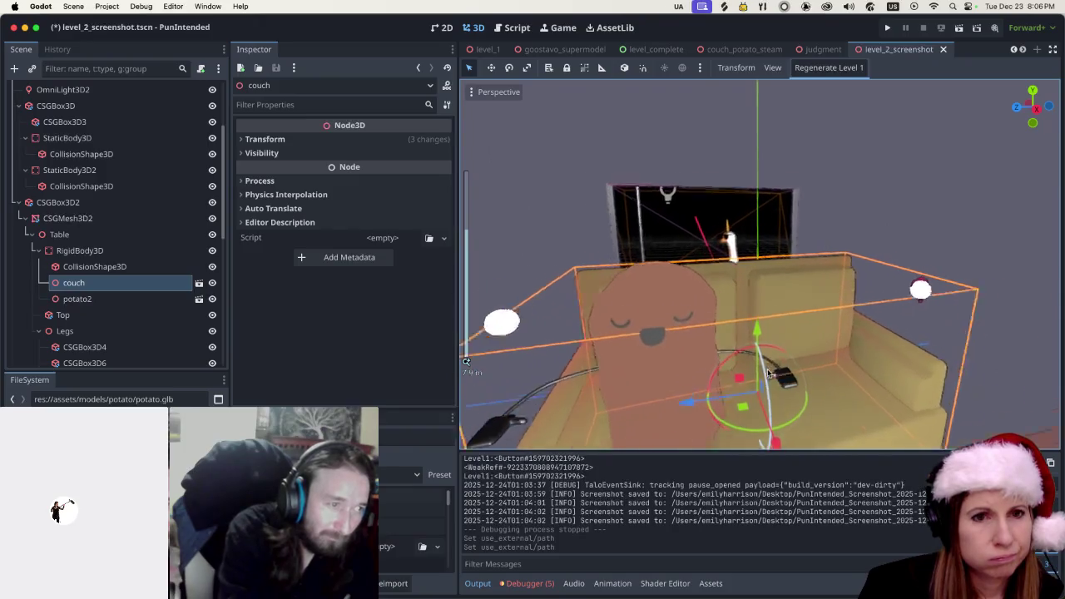
drag(898, 375, 873, 352)
scroll(839, 379, down, 5)
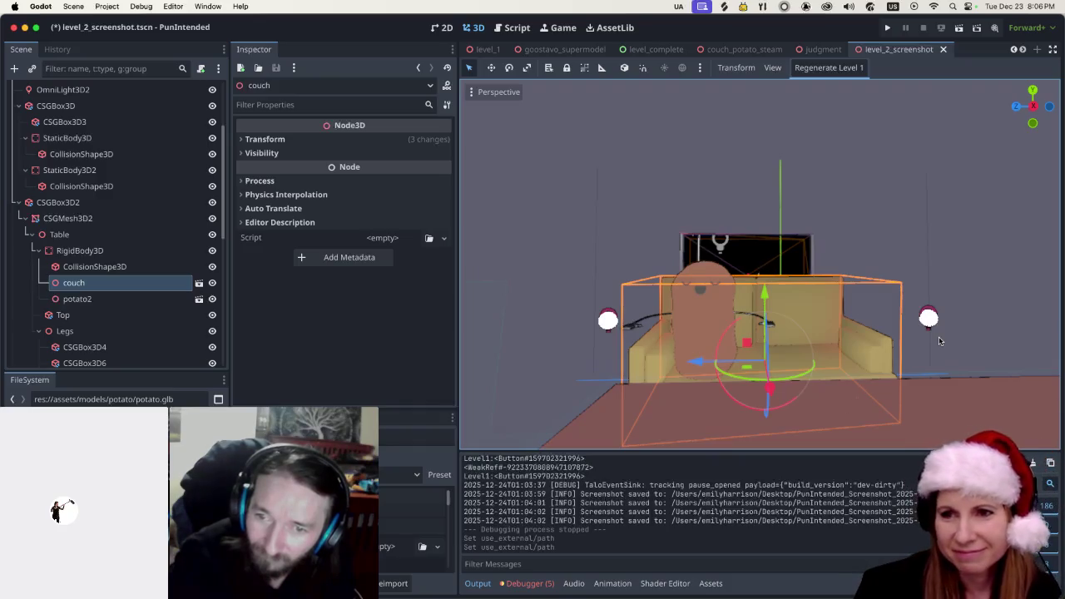
click(601, 182)
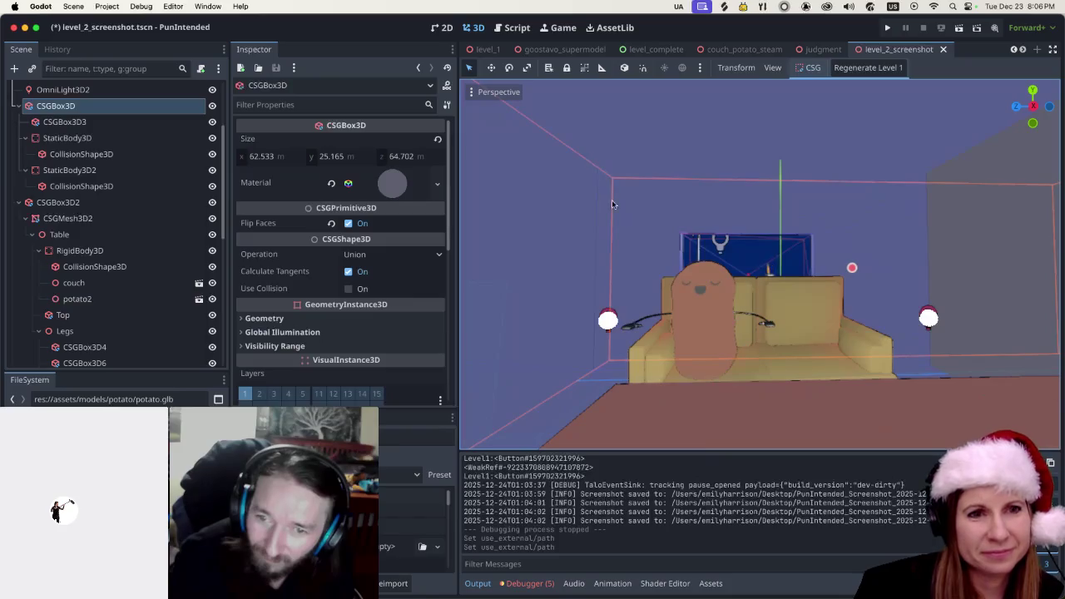
click(779, 316)
scroll(782, 316, up, 3)
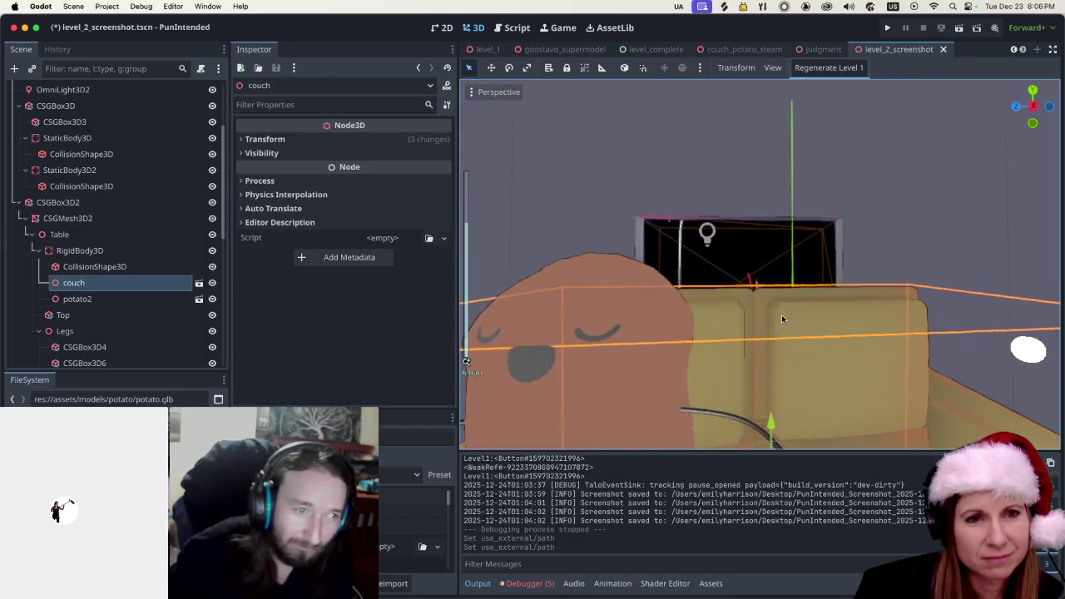
scroll(785, 312, down, 3)
scroll(785, 313, down, 5)
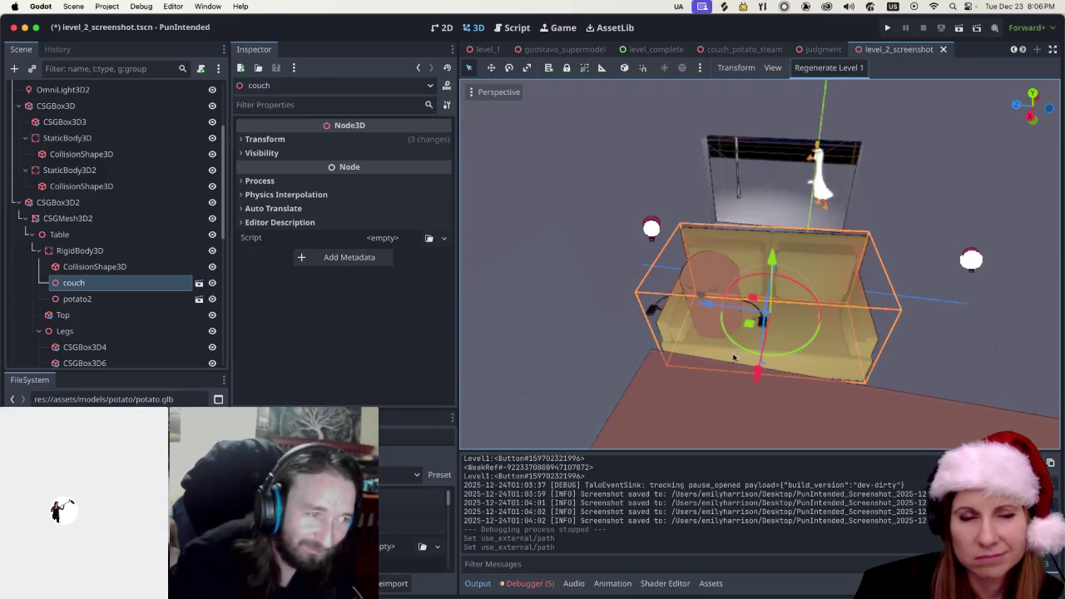
scroll(741, 355, up, 2)
scroll(742, 355, up, 5)
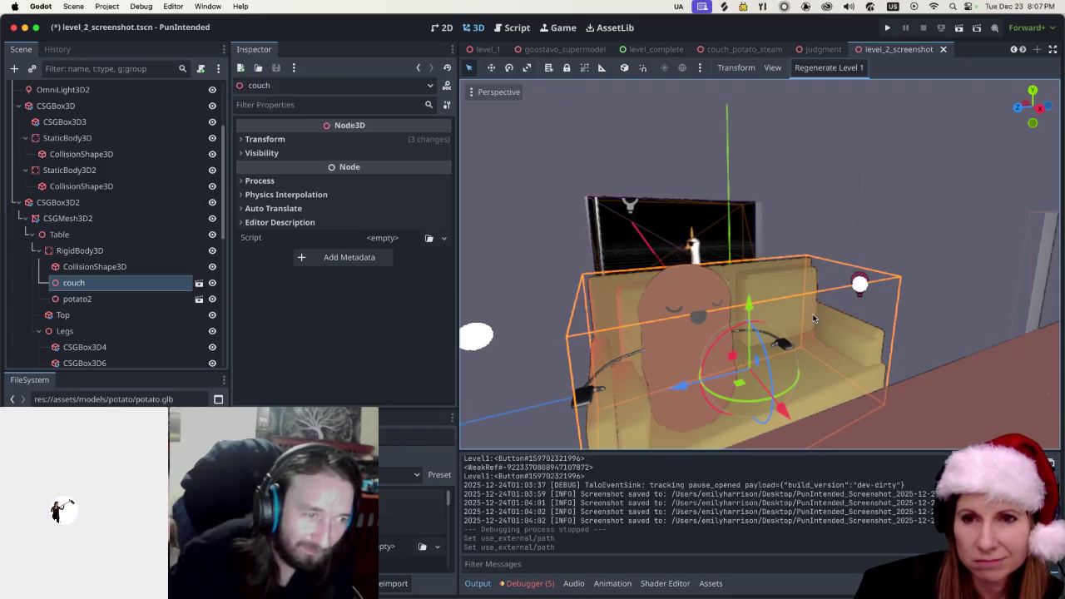
scroll(813, 319, down, 3)
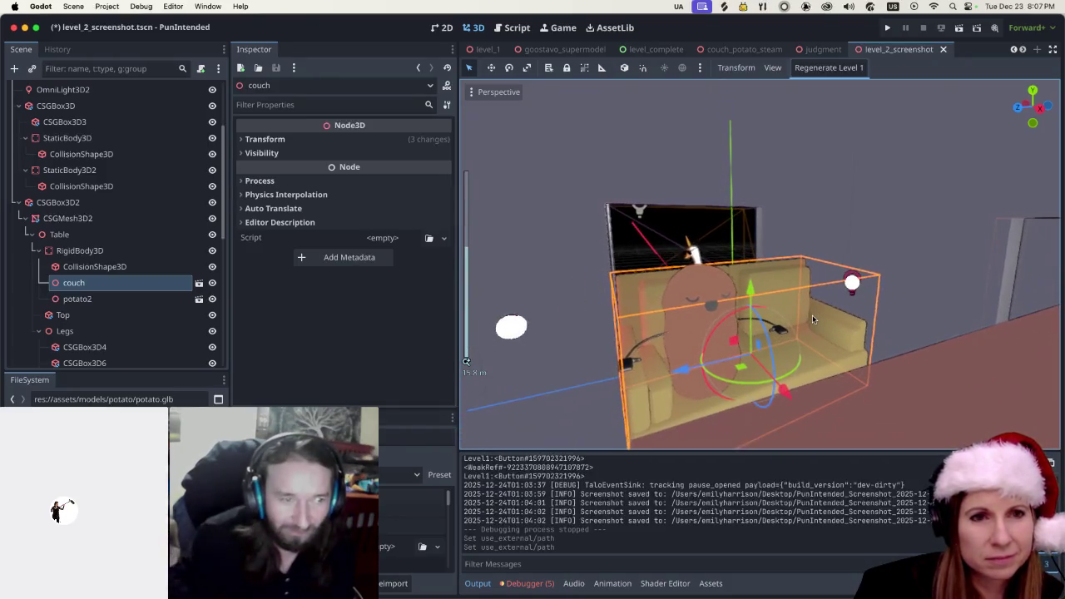
click(923, 288)
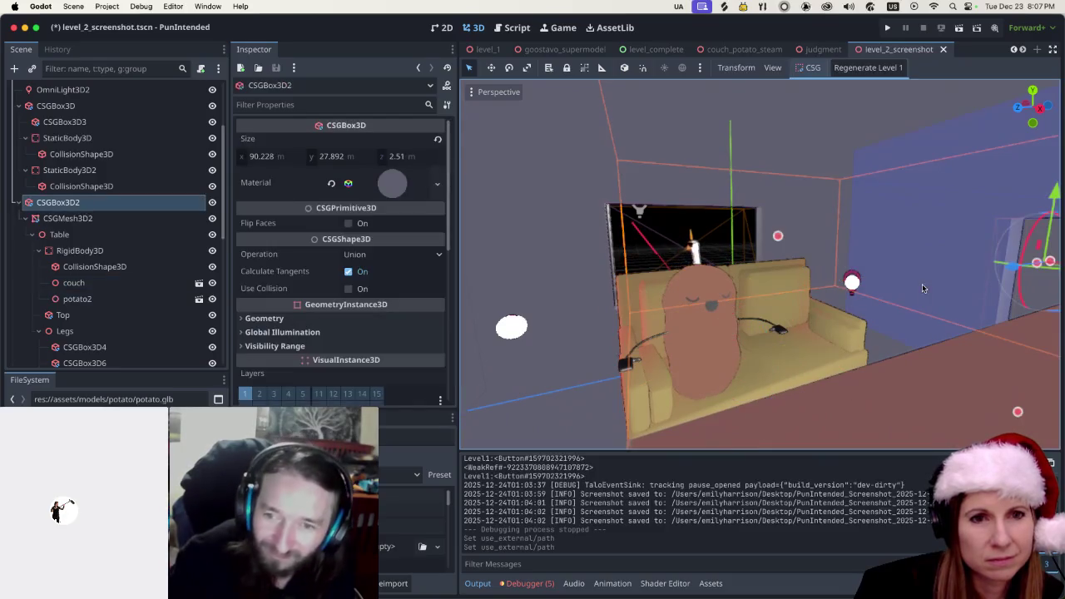
click(816, 353)
click(905, 223)
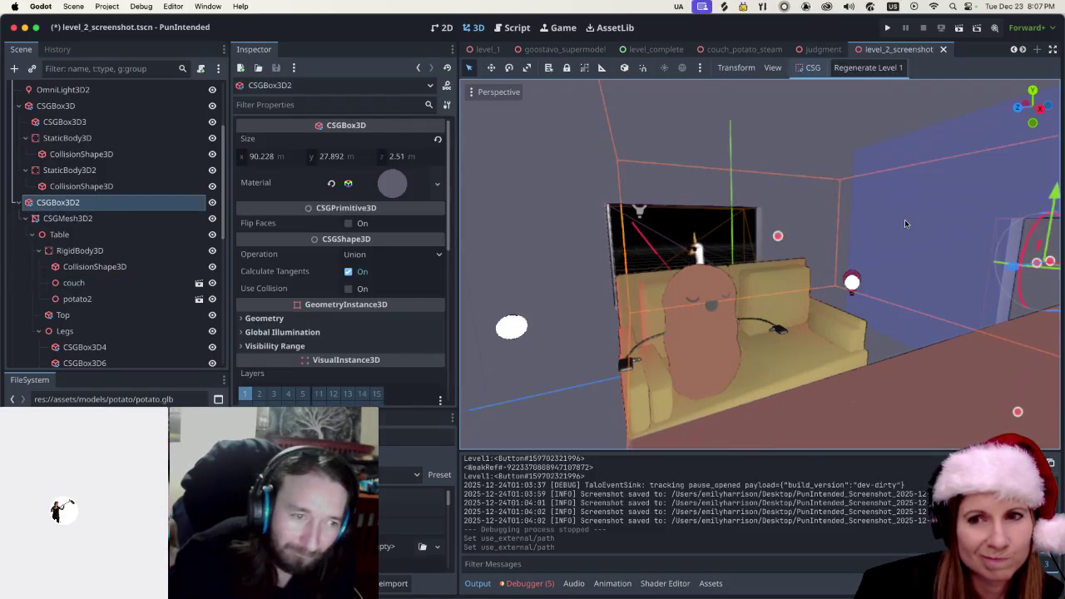
scroll(837, 268, down, 1)
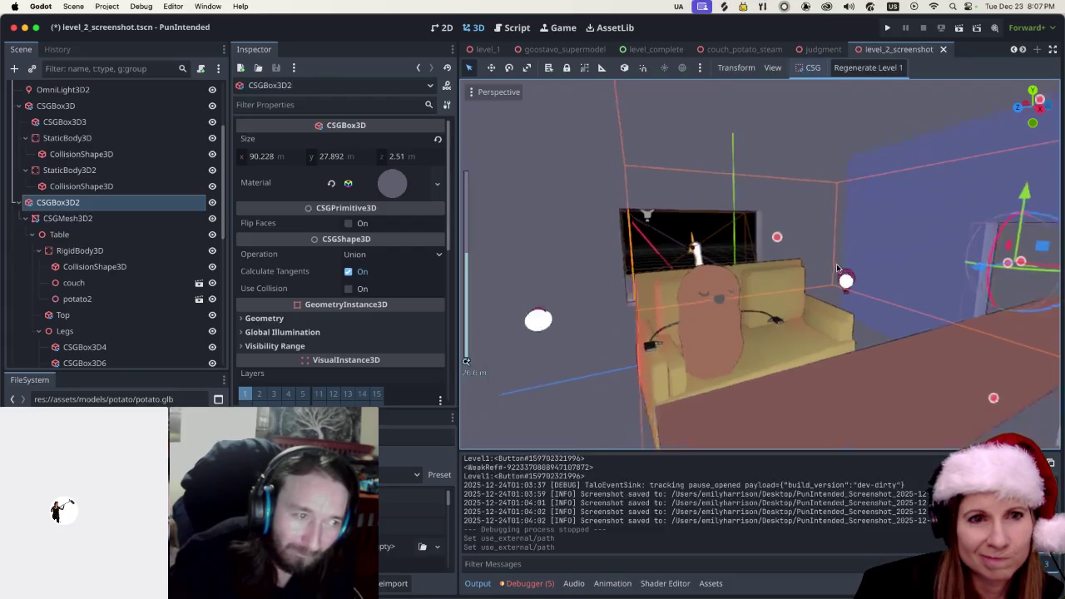
scroll(837, 268, down, 5)
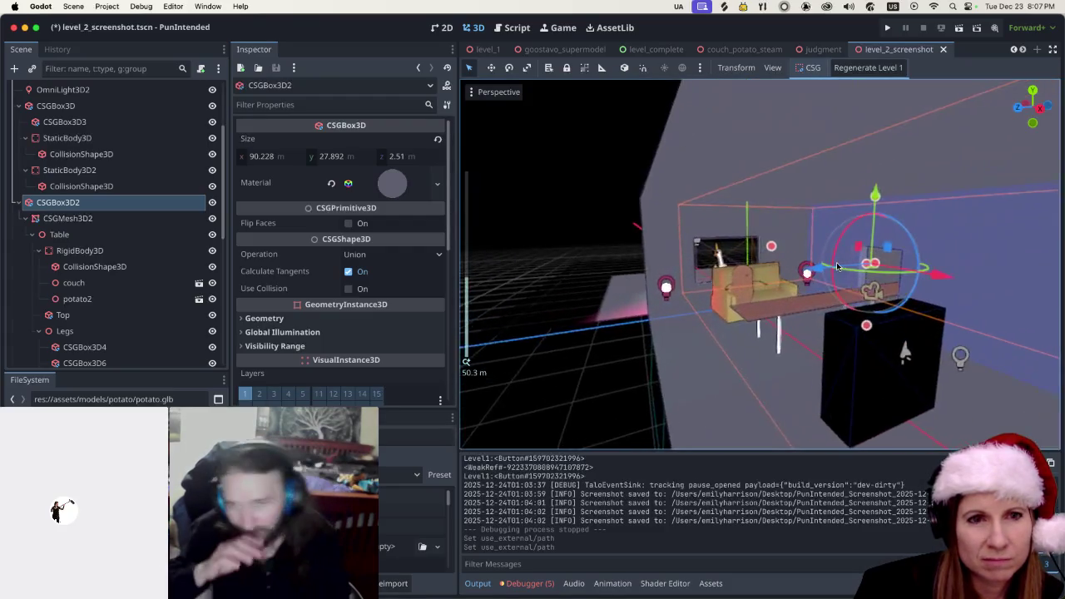
scroll(837, 266, up, 3)
Save level_2_screenshot, close the debug game window, and select the potato on the couch
key(ctrl+s)
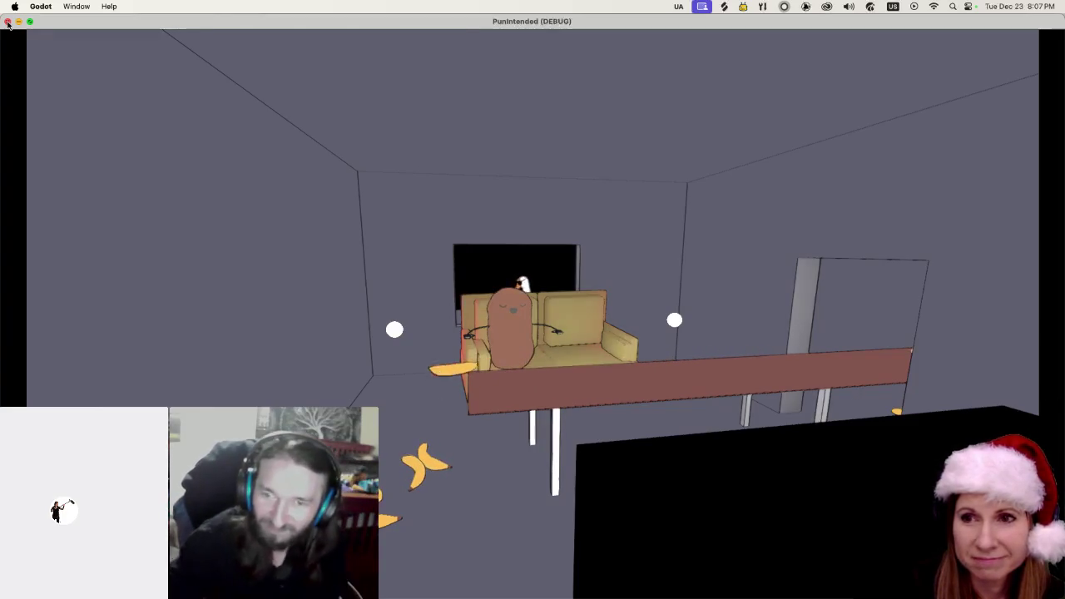
click(8, 24)
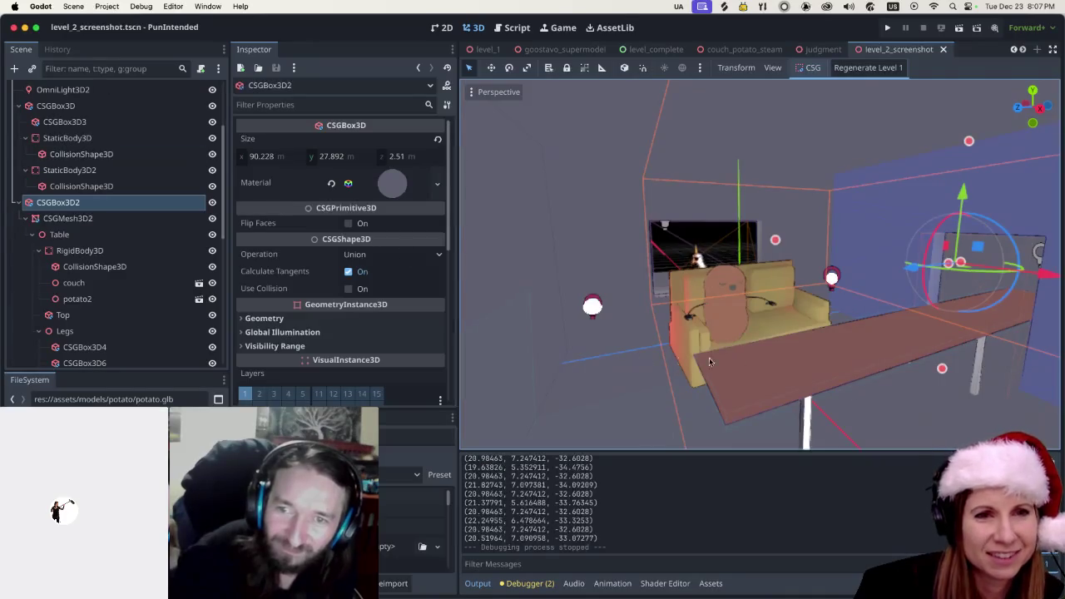
click(739, 328)
scroll(814, 353, up, 4)
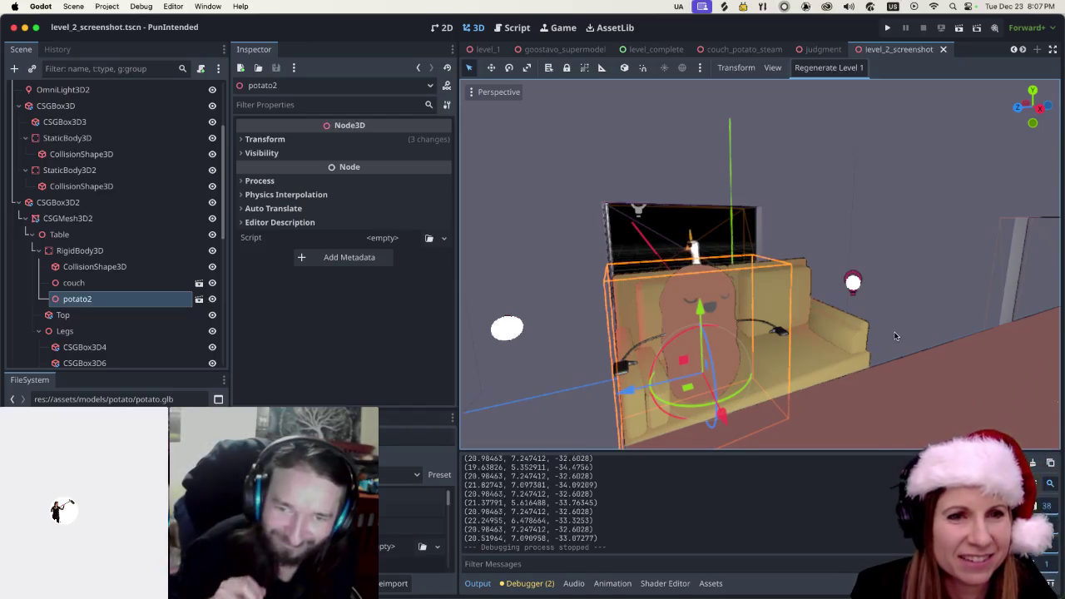
mouse_move(890, 309)
mouse_down()
mouse_move(861, 320)
mouse_move(840, 364)
mouse_move(916, 297)
mouse_move(890, 297)
mouse_up()
click(898, 221)
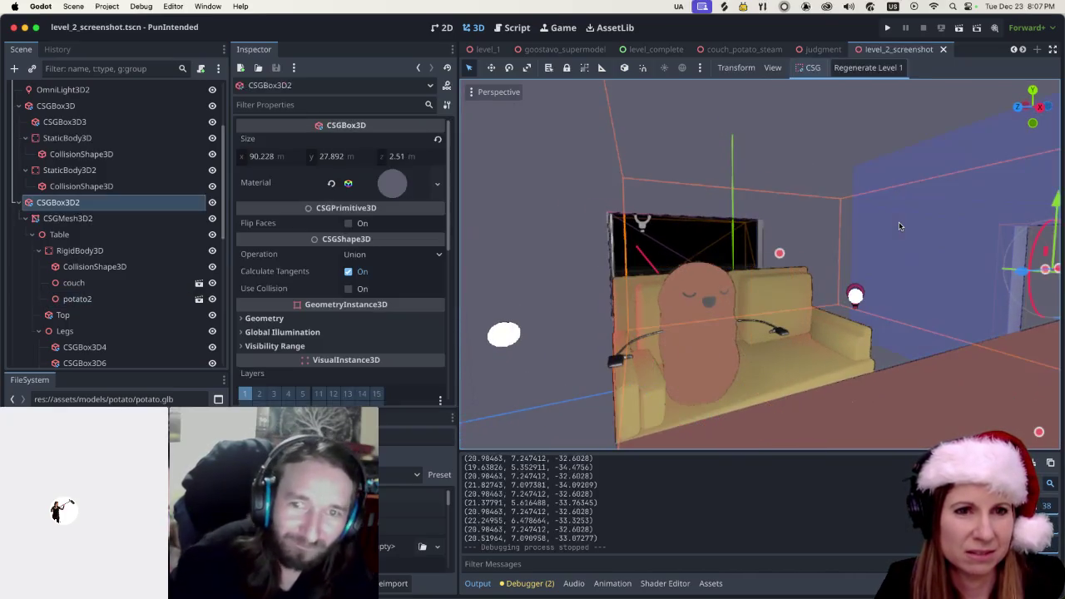
click(687, 363)
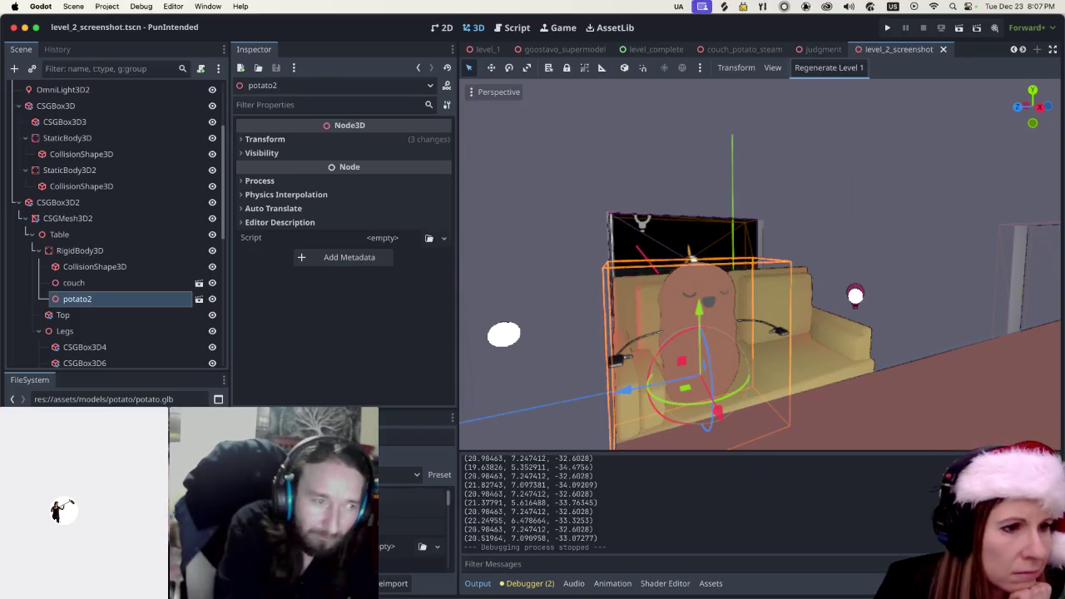
Open the brown_light material and try Per-Pixel, then Per-Vertex shading mode
click(100, 491)
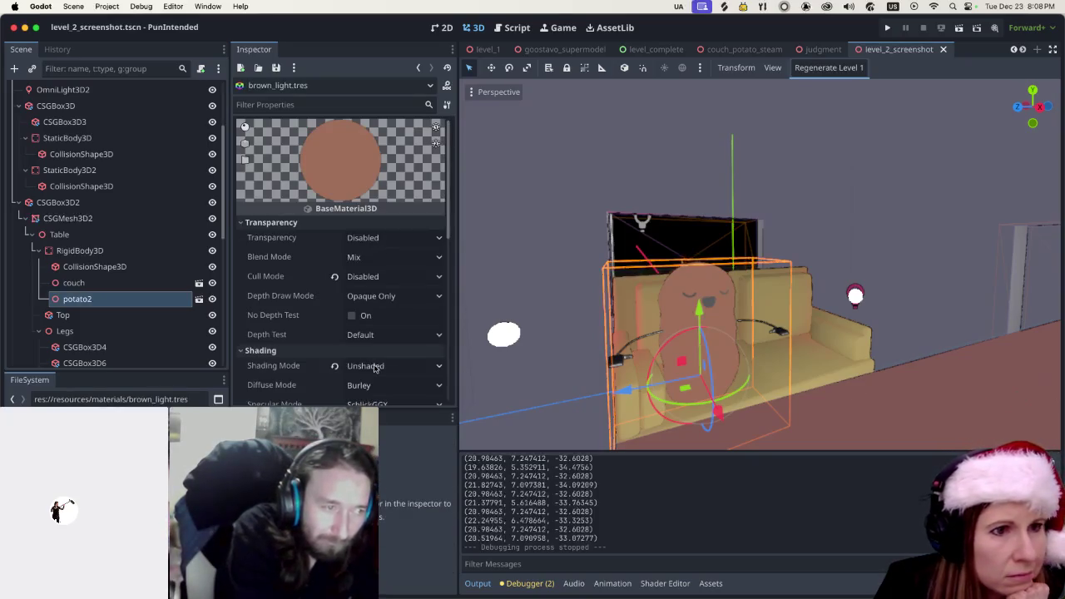
click(354, 241)
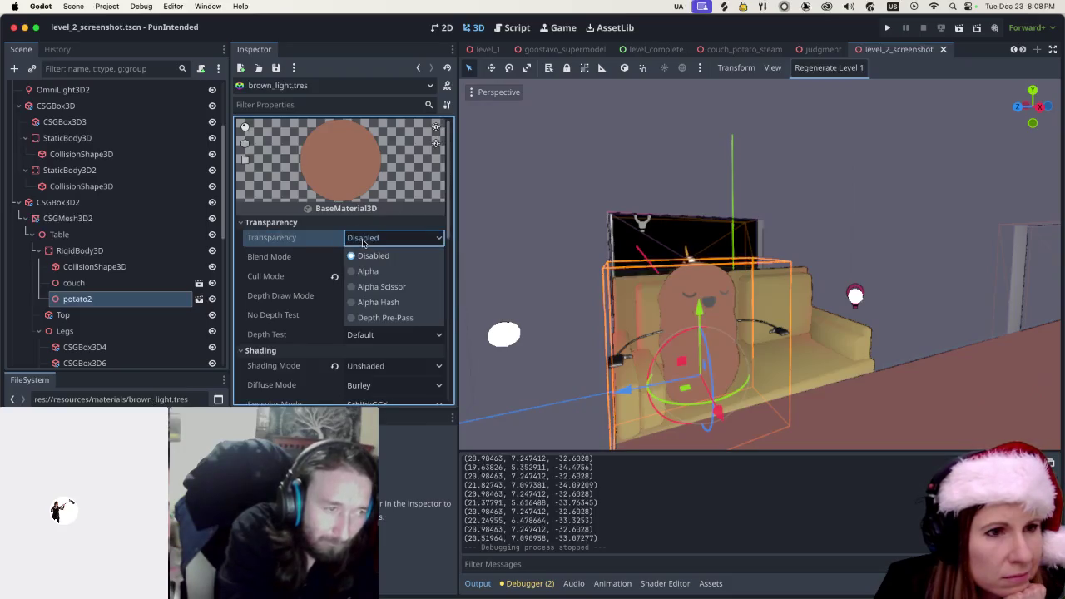
click(363, 241)
scroll(377, 325, down, 2)
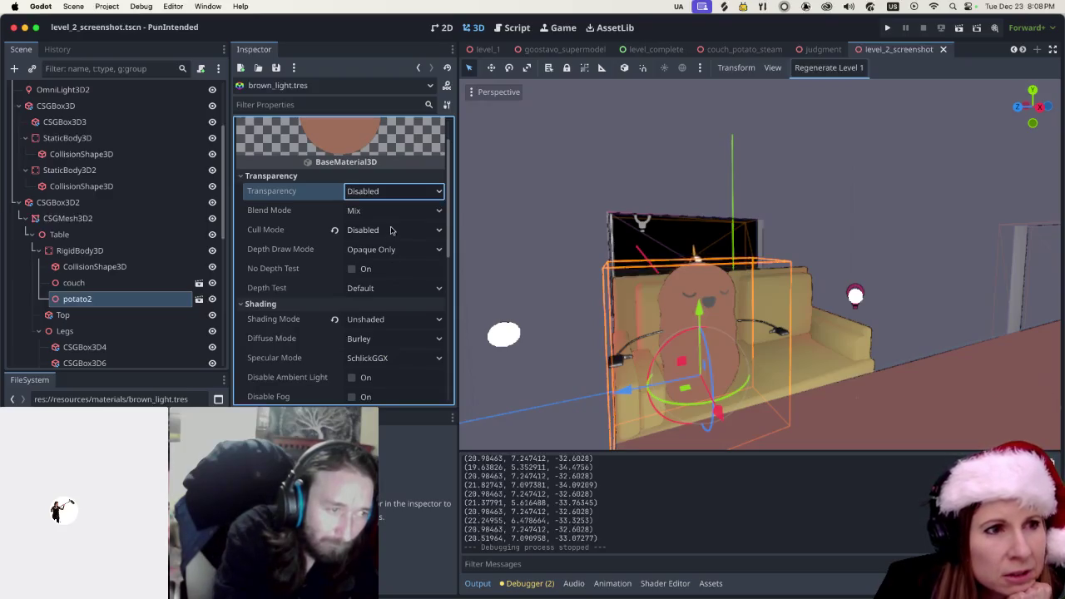
click(373, 317)
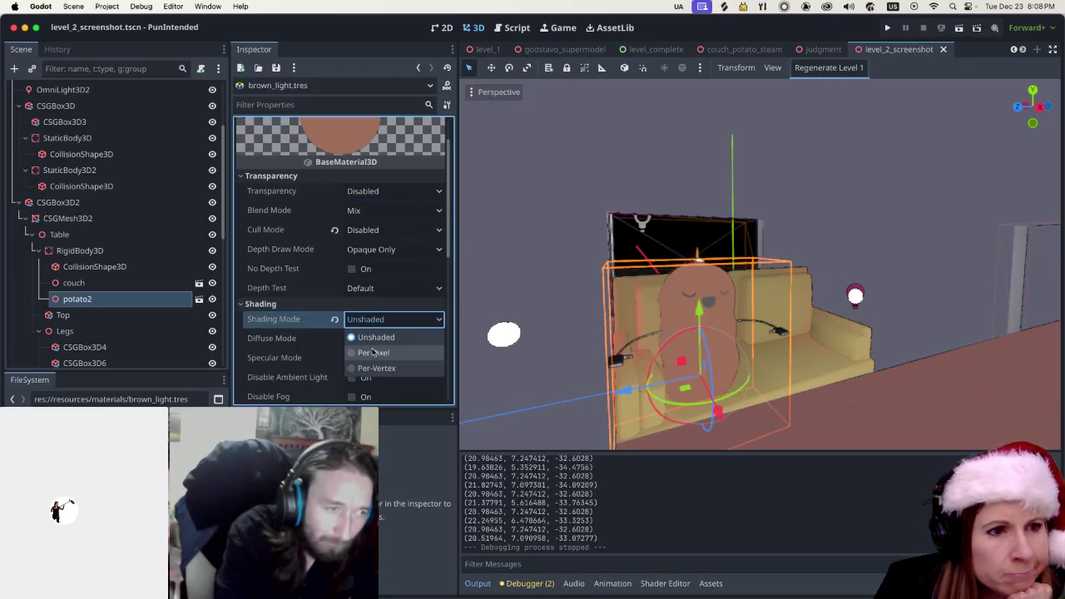
click(372, 351)
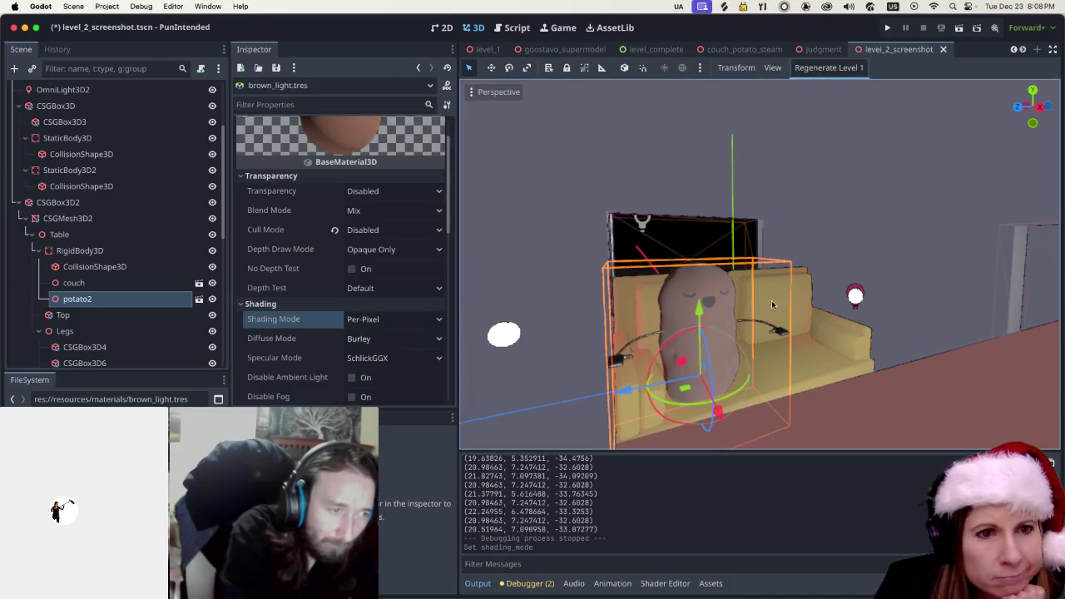
click(420, 321)
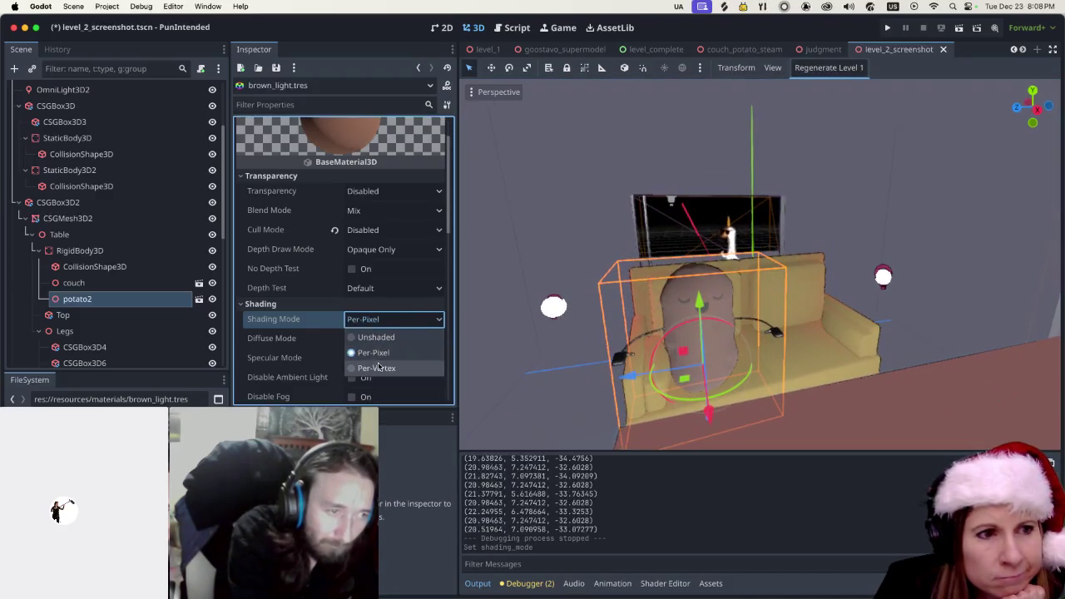
click(377, 368)
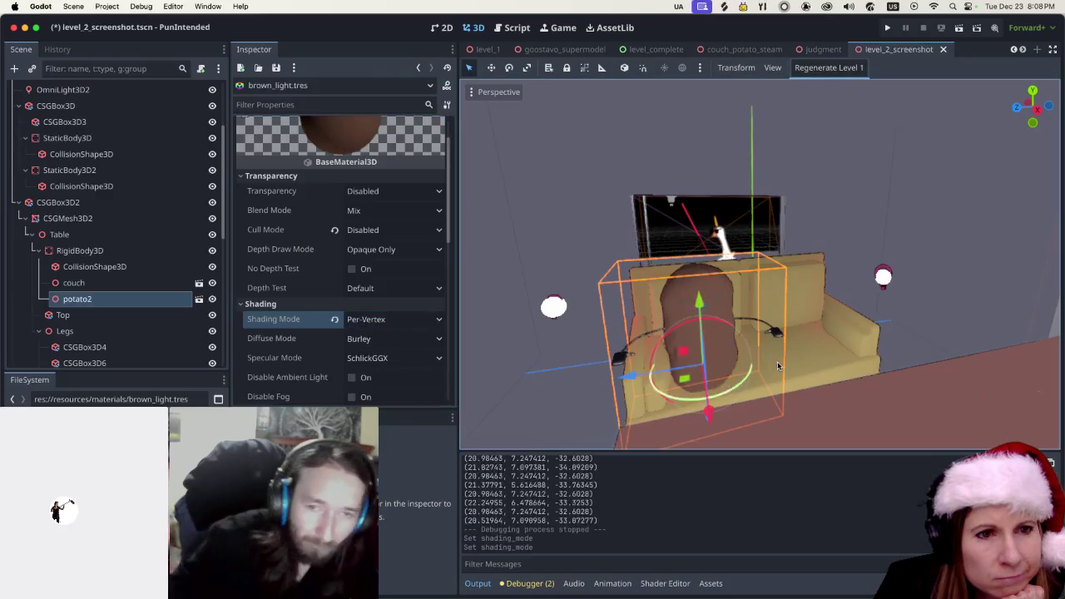
Switch brown_light's shading mode to Unshaded and view the flat-lit potato from a new angle
drag(953, 310, 789, 365)
scroll(782, 356, up, 5)
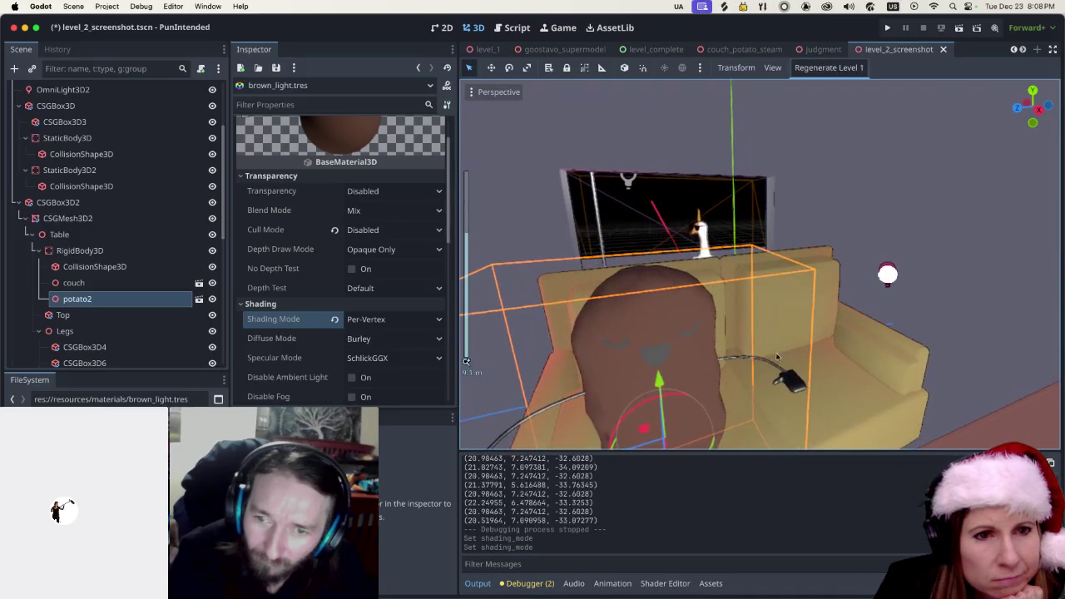
click(396, 321)
click(376, 337)
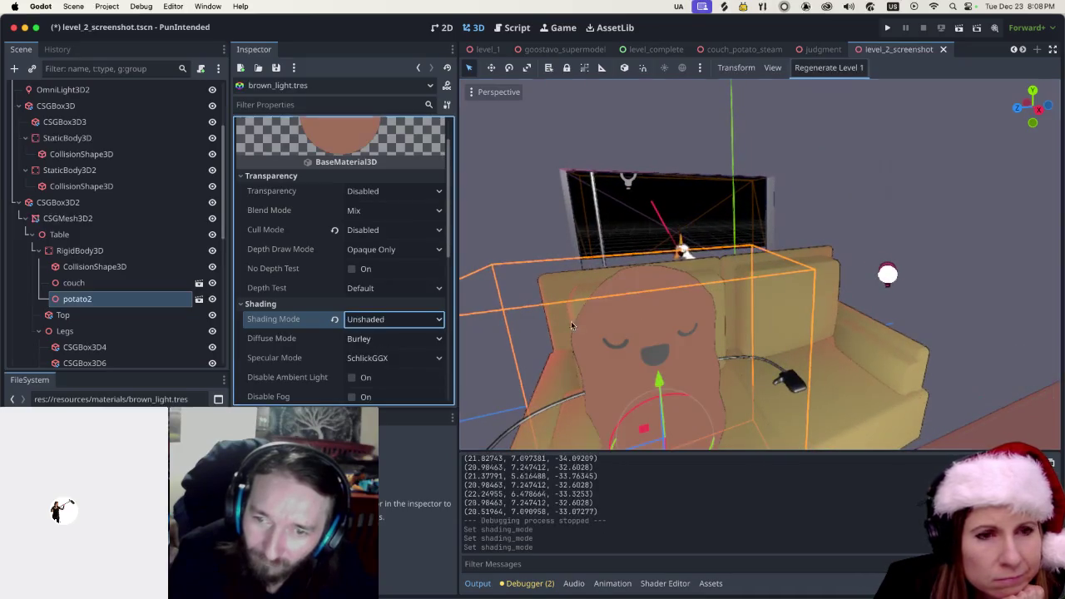
click(867, 216)
mouse_move(867, 216)
mouse_down()
mouse_move(761, 252)
mouse_move(765, 308)
mouse_up()
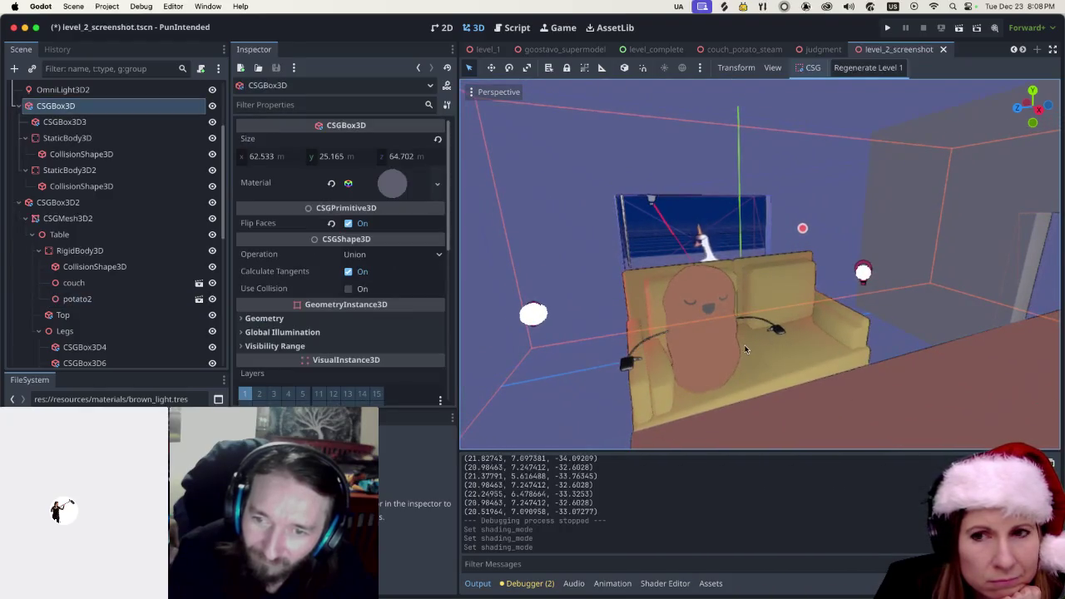
Drag side_table.glb from the FileSystem dock into the viewport beside the couch
mouse_move(733, 363)
mouse_down()
mouse_move(713, 335)
mouse_move(712, 358)
mouse_up()
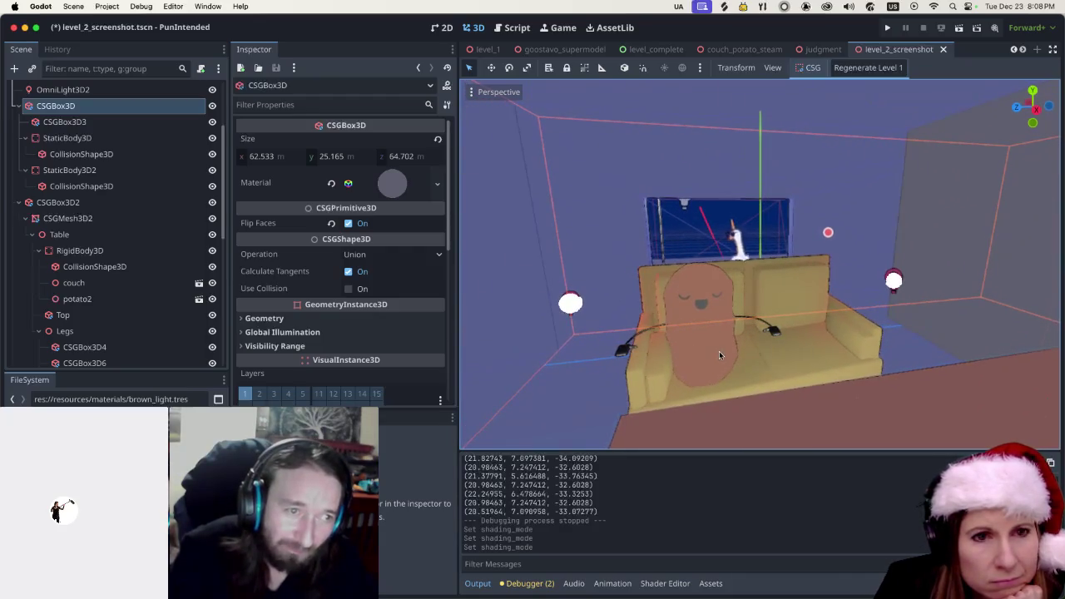
scroll(718, 350, up, 4)
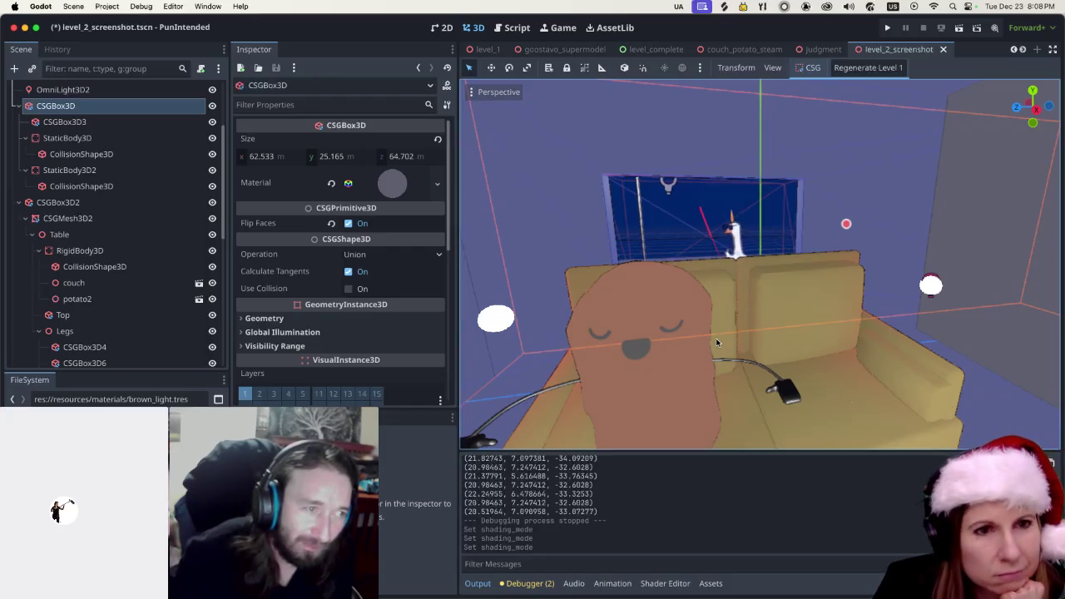
scroll(717, 342, down, 3)
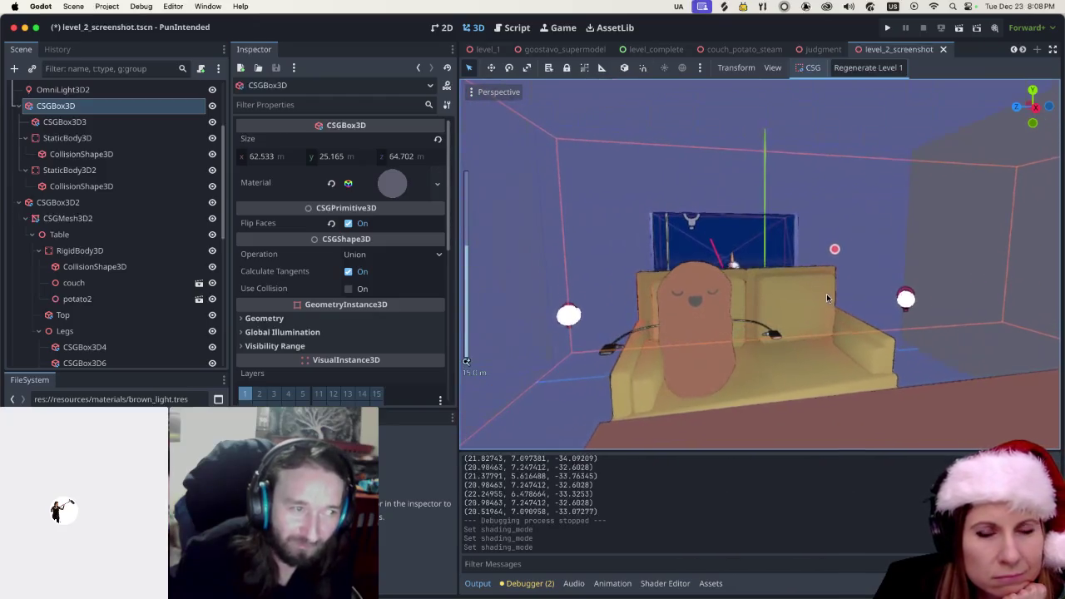
scroll(826, 294, down, 5)
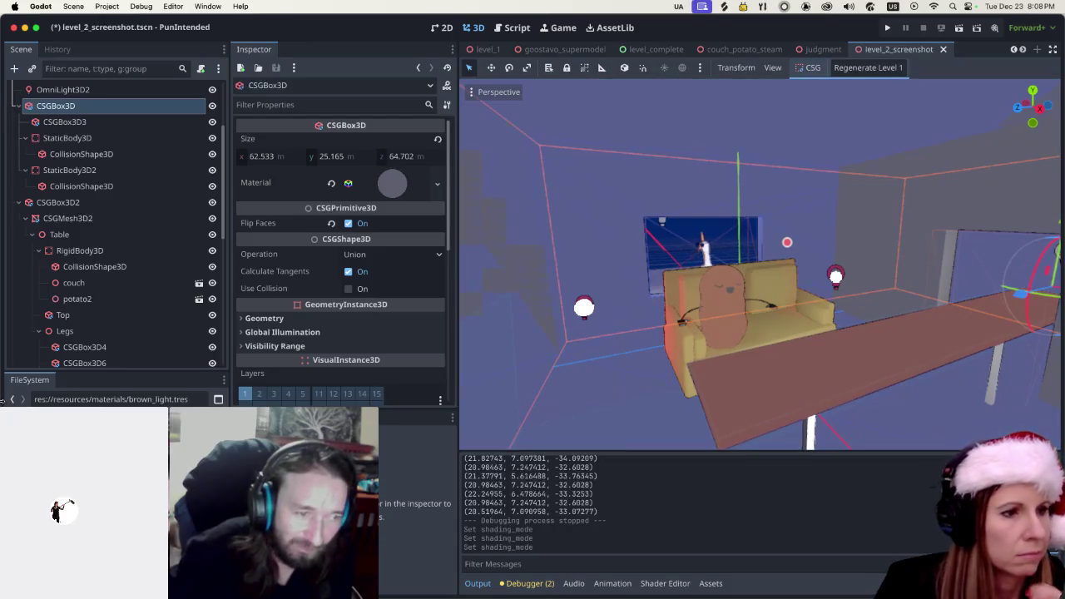
mouse_move(108, 499)
mouse_down()
mouse_move(541, 427)
mouse_move(636, 376)
mouse_up()
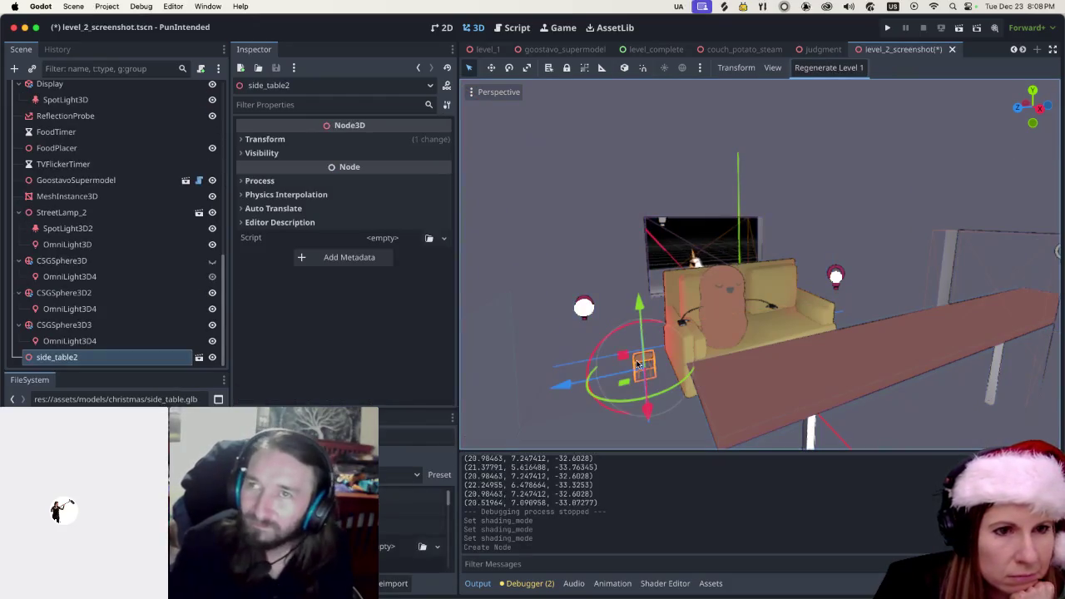
Set the side table's Scale to 2
click(253, 139)
scroll(323, 278, down, 1)
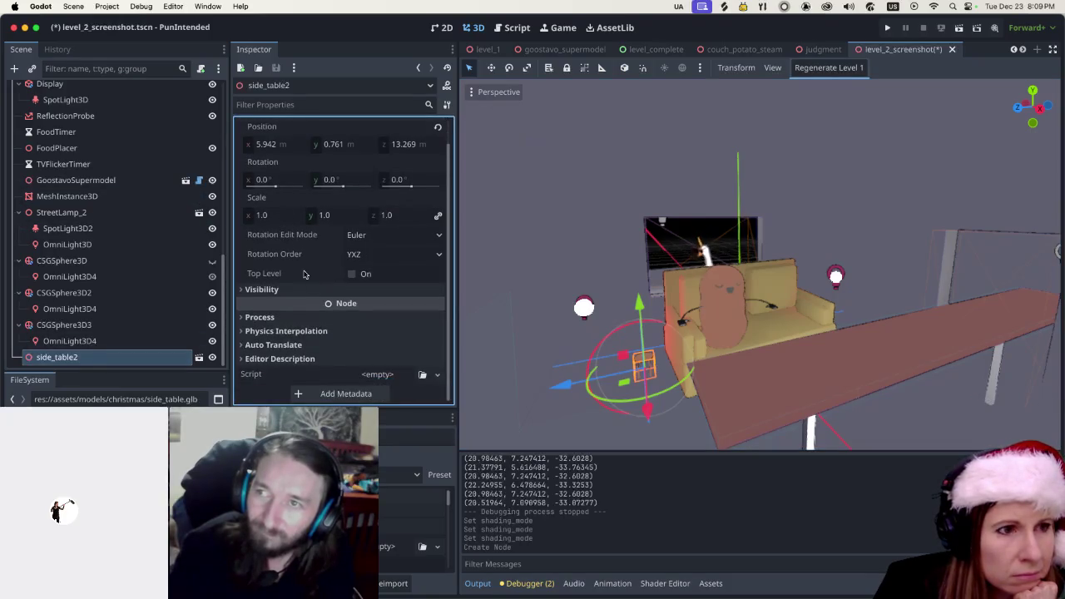
click(259, 214)
text(2)
key(Return)
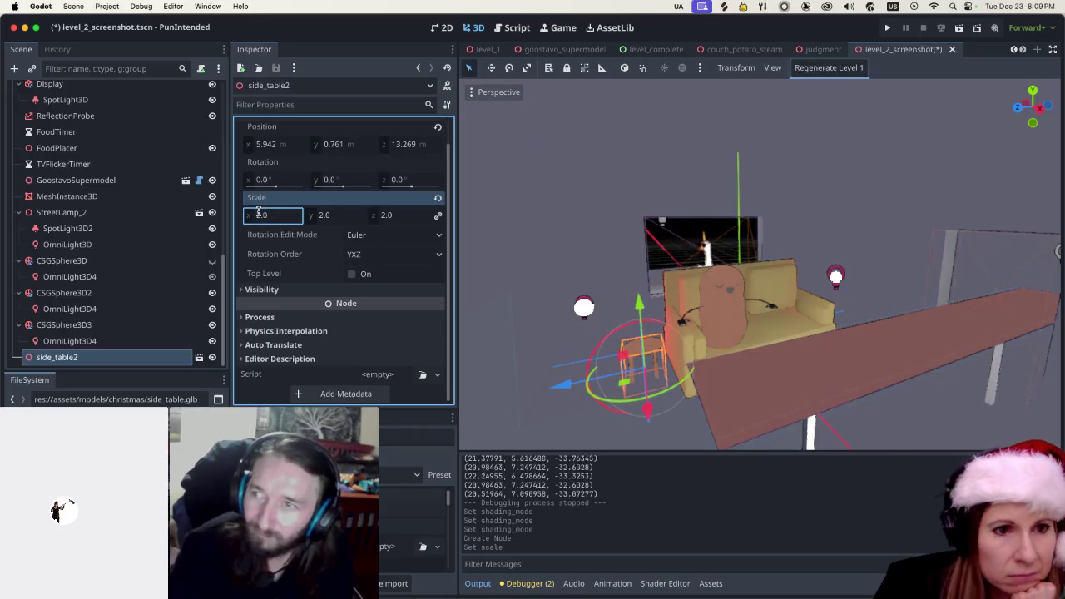
Raise the side table and move it along X toward the couch with the gizmo
click(611, 234)
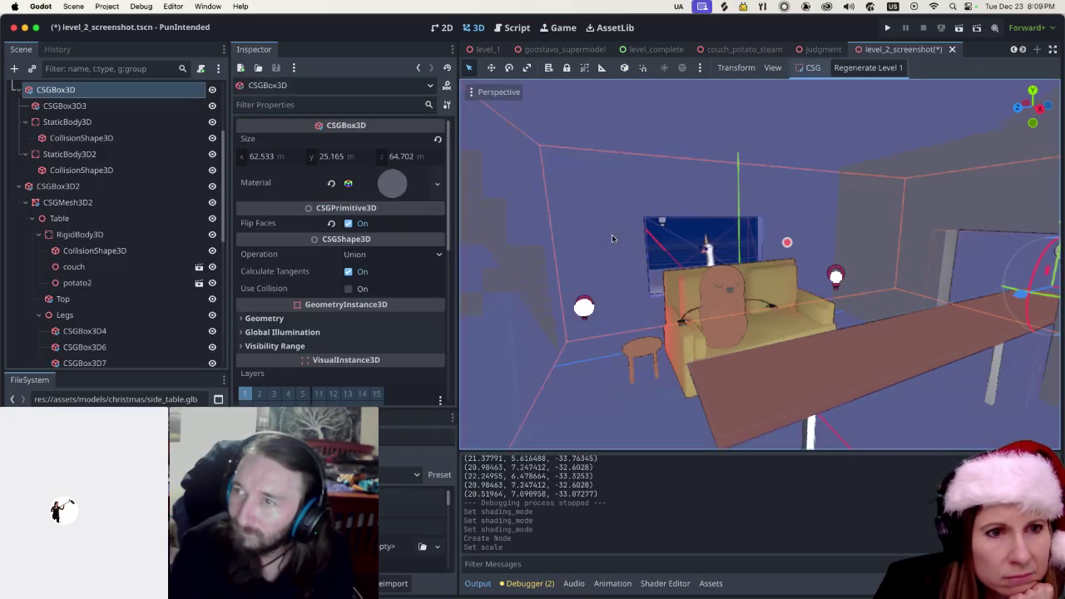
click(655, 342)
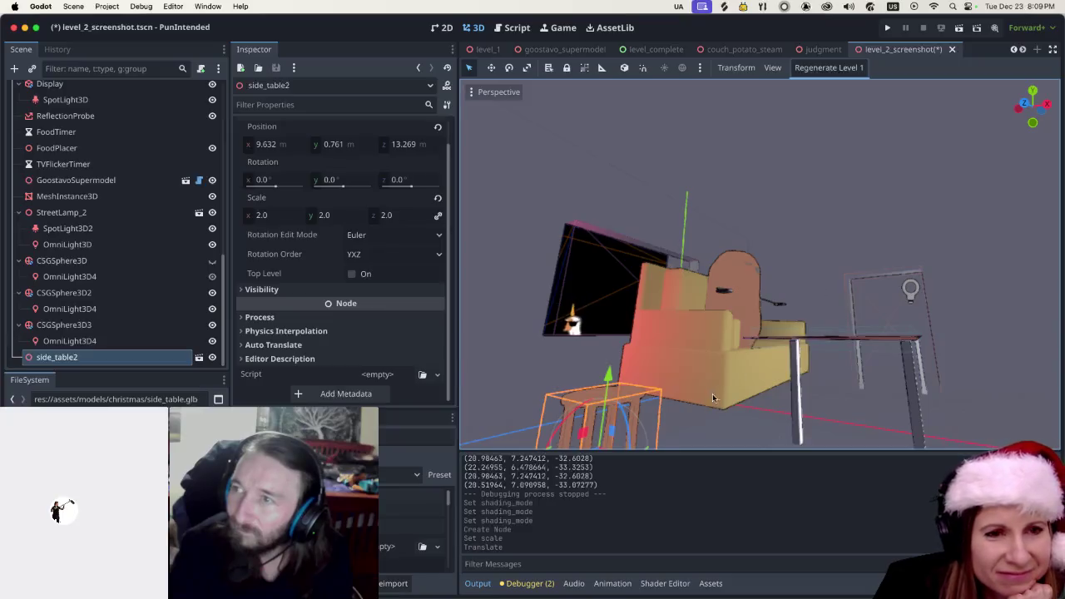
drag(670, 333, 680, 348)
scroll(680, 348, down, 5)
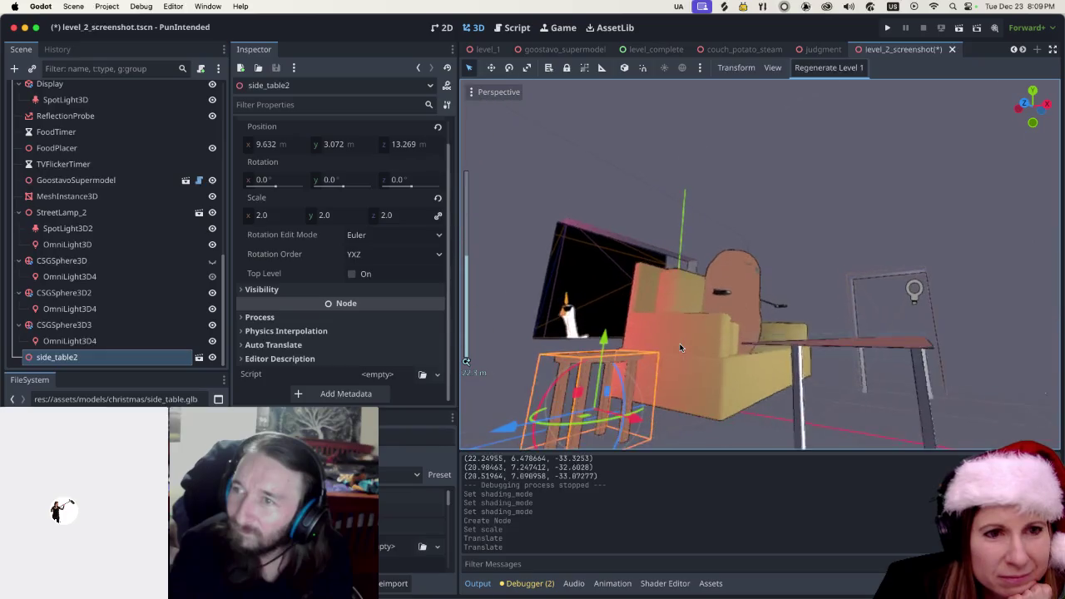
scroll(638, 413, down, 3)
scroll(620, 420, up, 3)
drag(605, 425, 687, 381)
scroll(691, 376, down, 2)
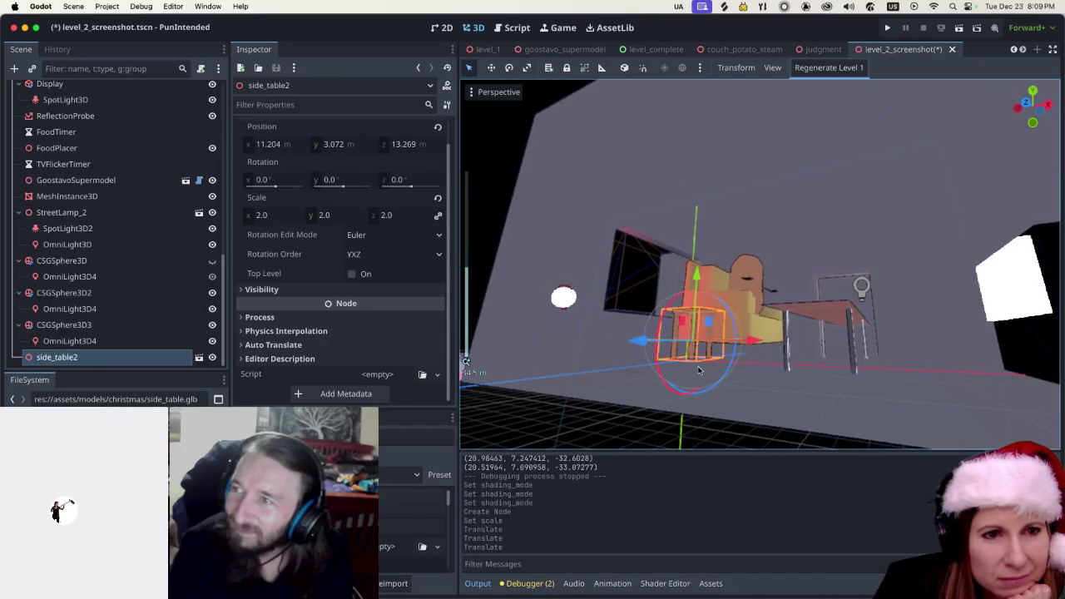
scroll(725, 352, down, 3)
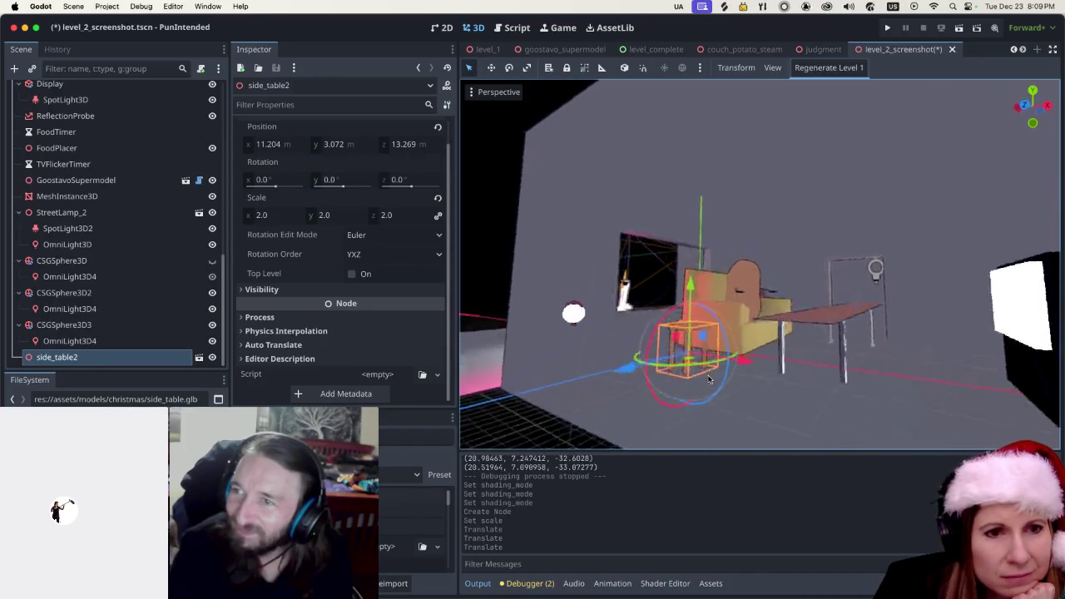
drag(684, 308, 688, 270)
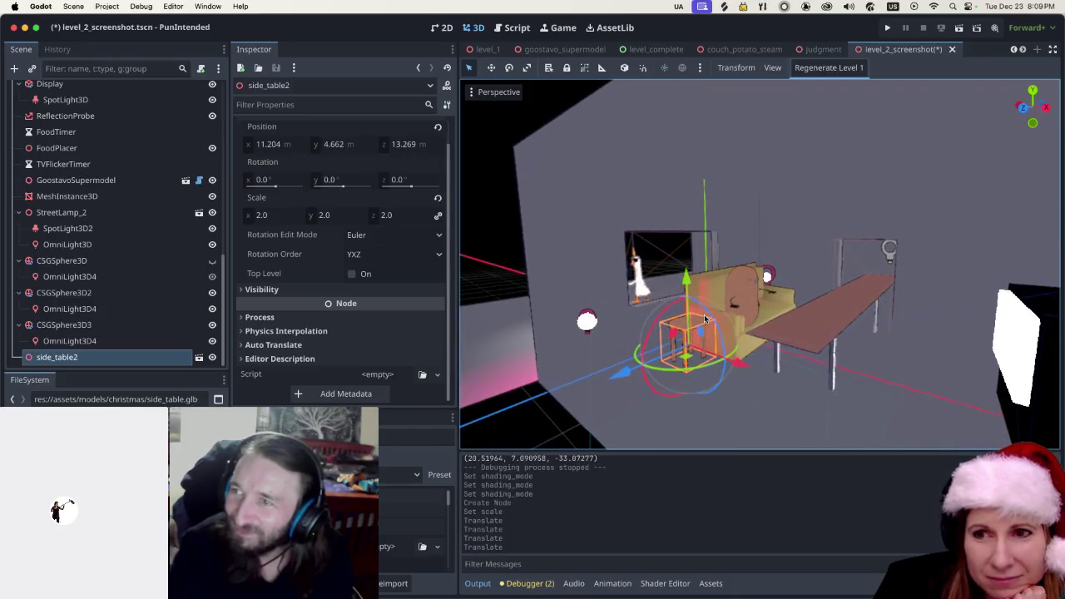
scroll(705, 318, down, 3)
scroll(749, 333, right, 3)
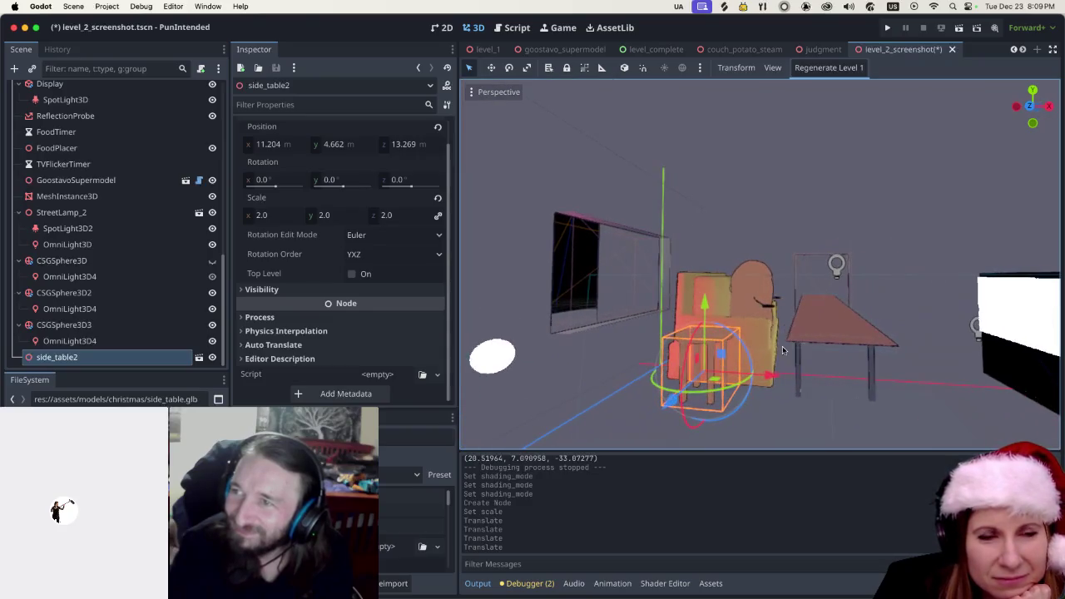
scroll(782, 349, up, 3)
drag(764, 405, 832, 401)
scroll(838, 392, up, 2)
scroll(837, 392, right, 5)
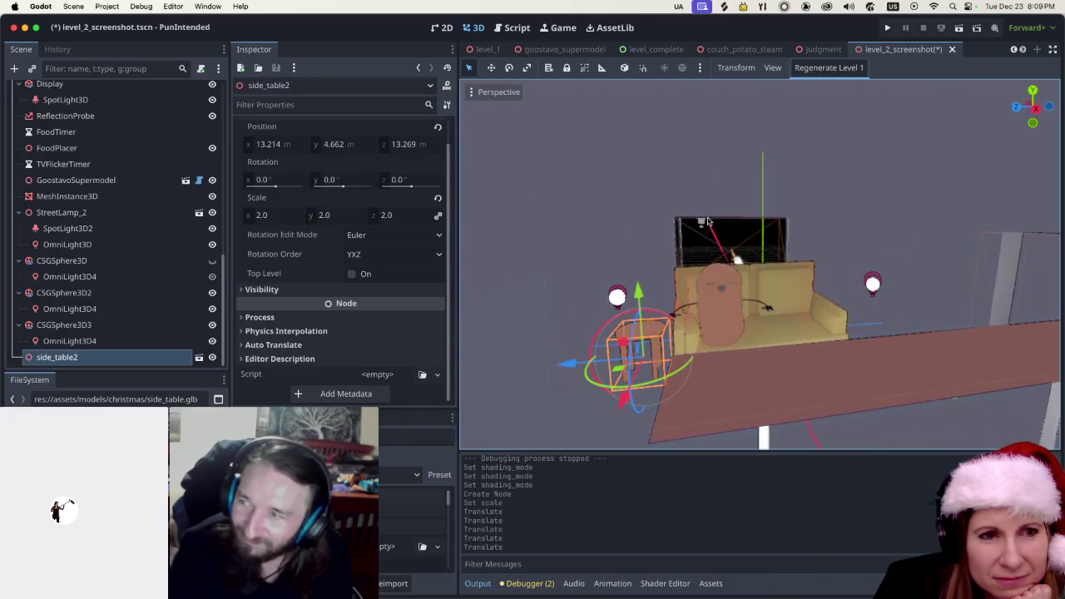
Nudge the side table along X to about 13.287, 4.662, 13.269 and reselect it
click(646, 176)
scroll(832, 250, right, 5)
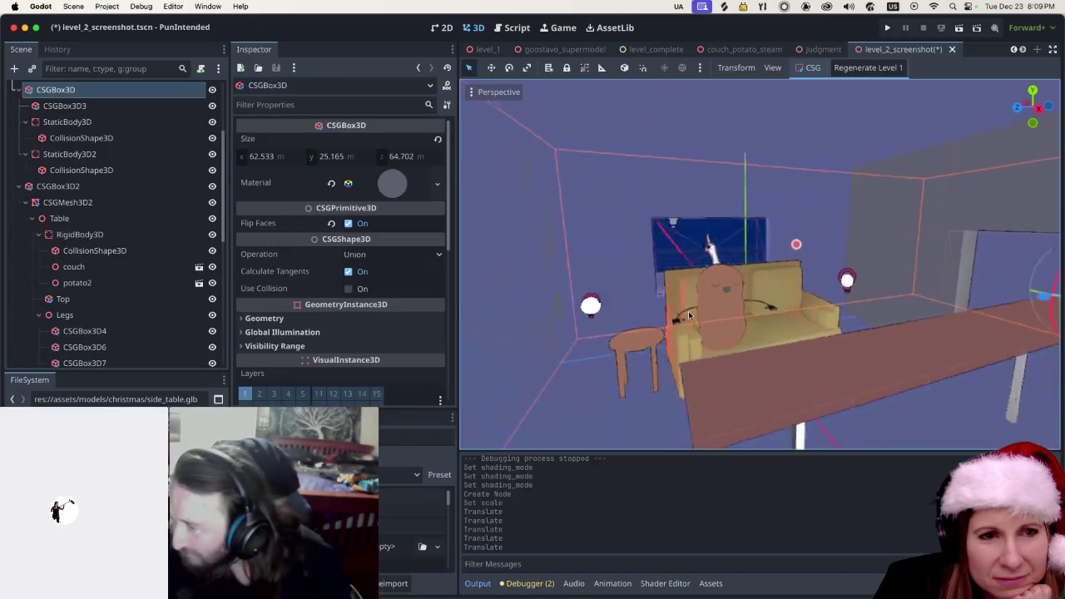
scroll(857, 284, left, 5)
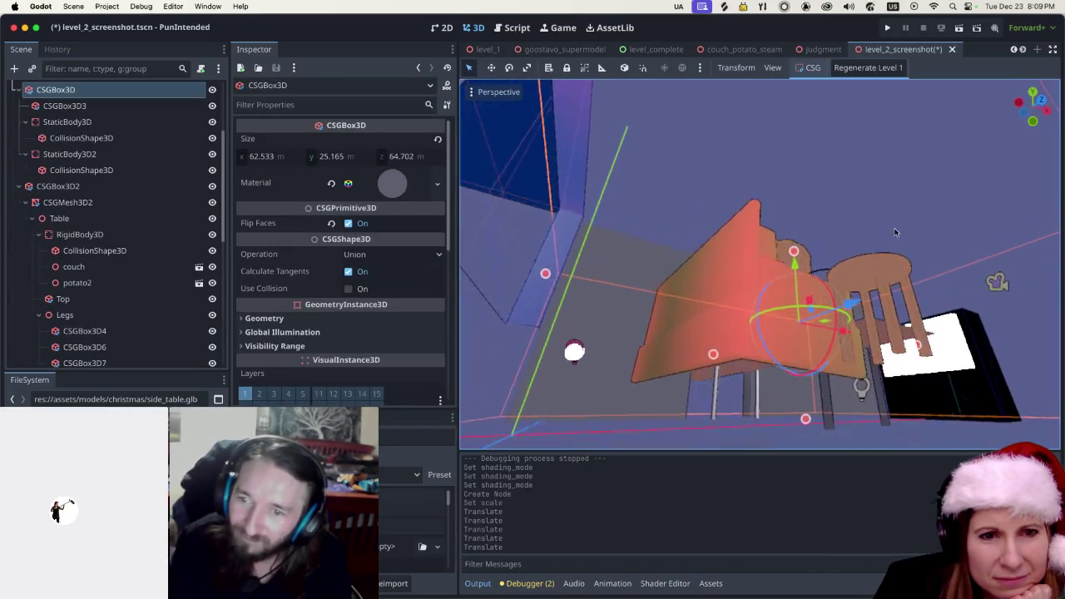
scroll(801, 303, left, 5)
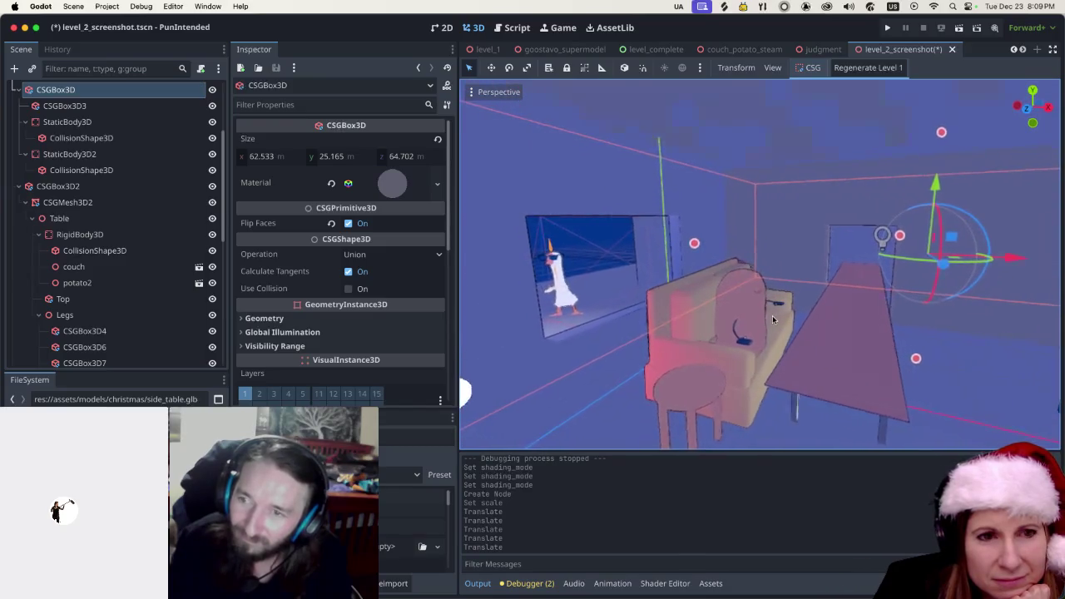
scroll(690, 334, up, 3)
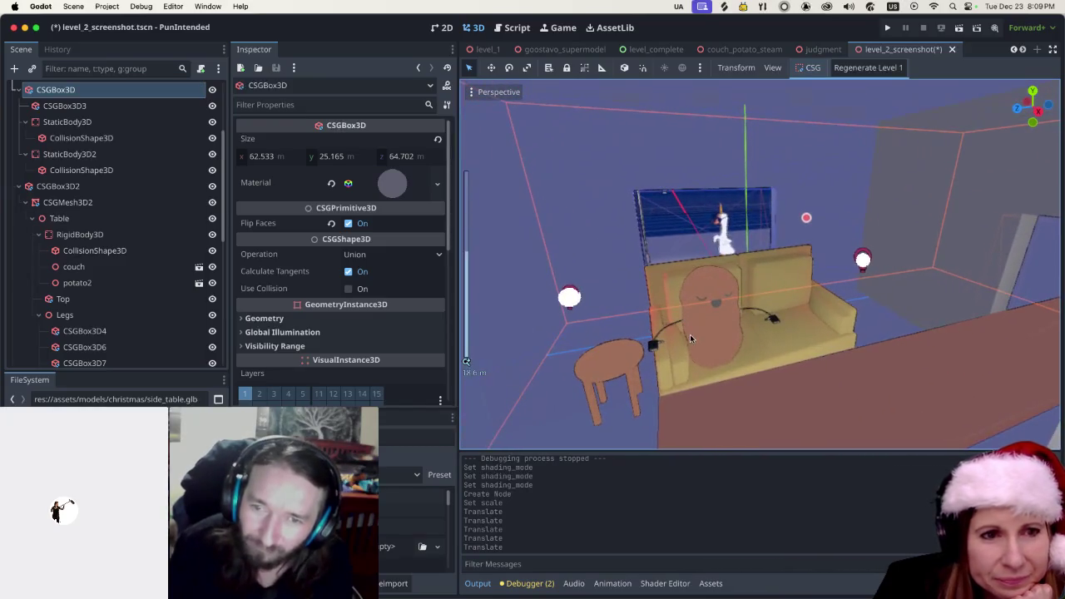
click(609, 373)
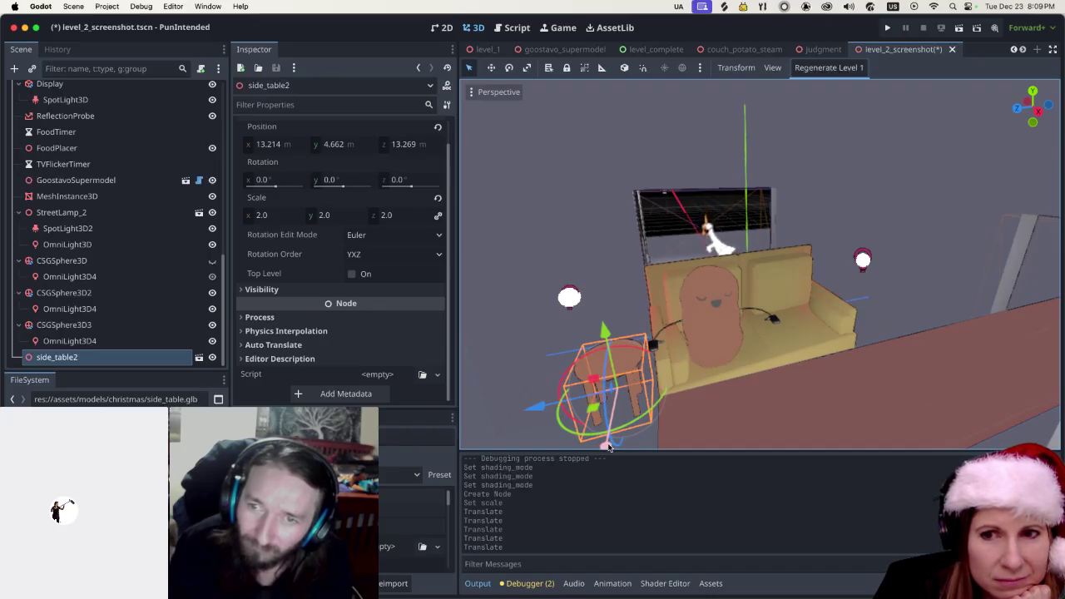
drag(608, 447, 597, 448)
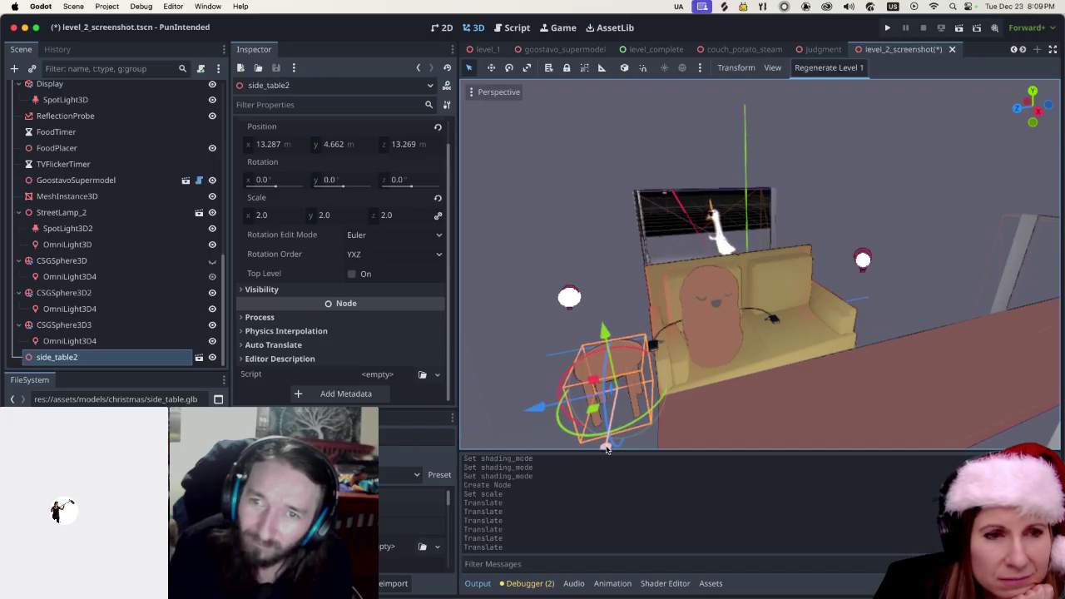
click(912, 169)
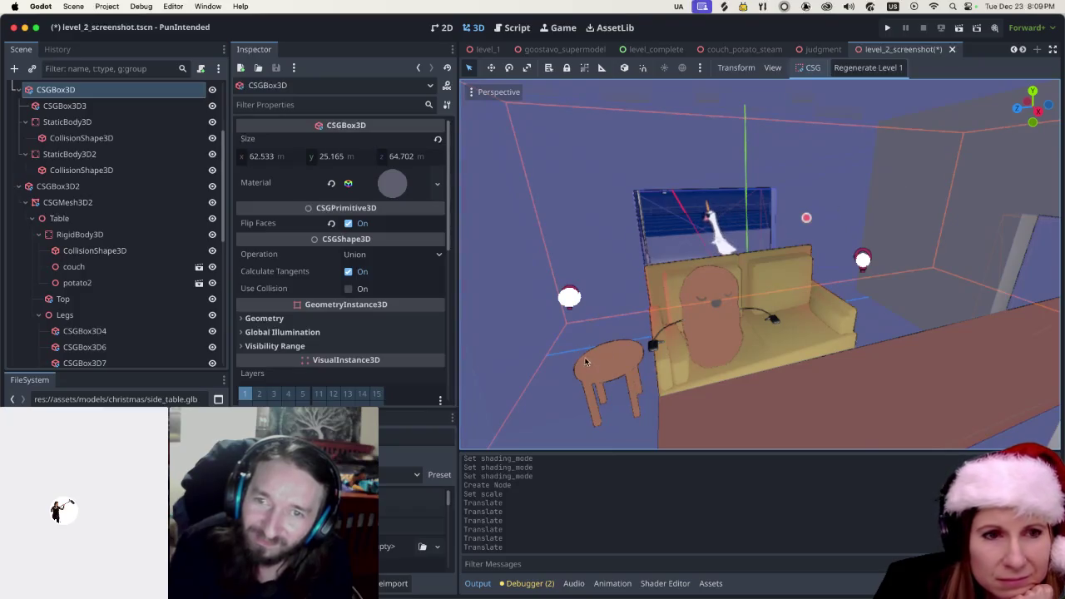
click(601, 372)
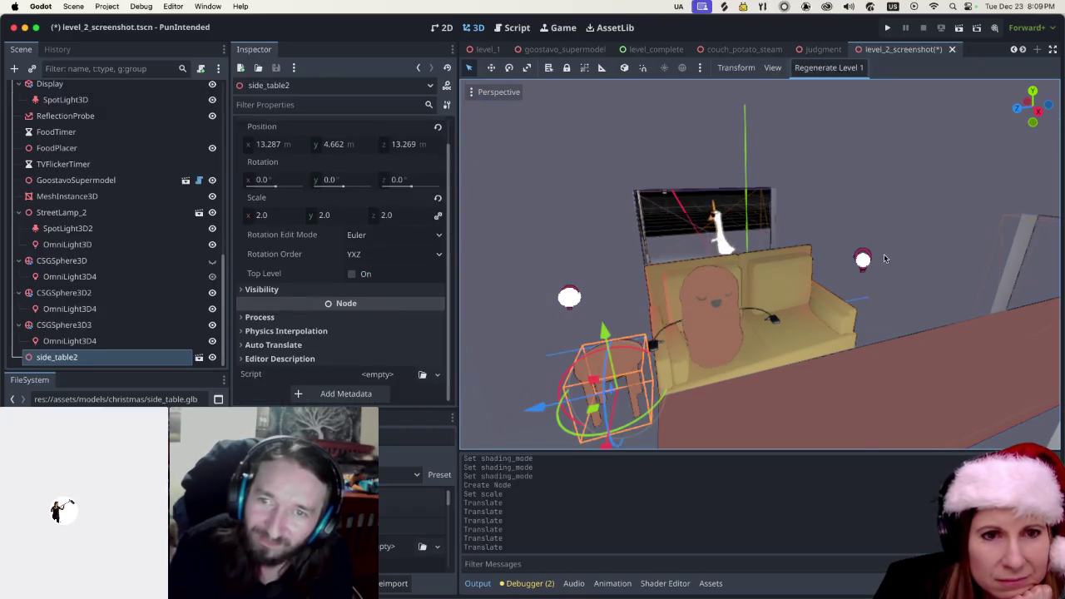
Save and test-run the scene, then close the PunIntended debug window
click(958, 27)
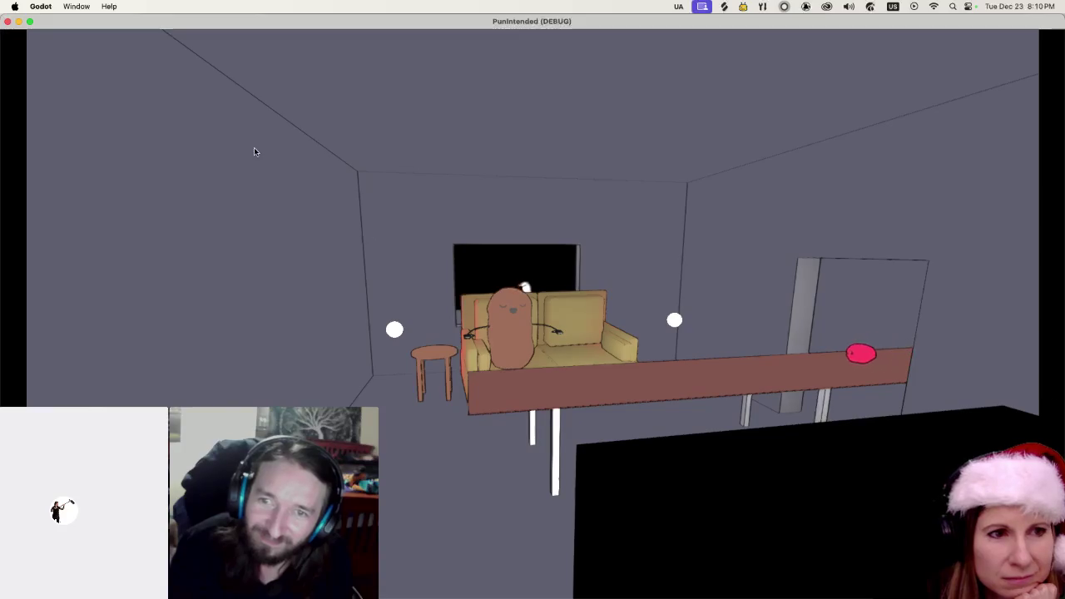
click(8, 21)
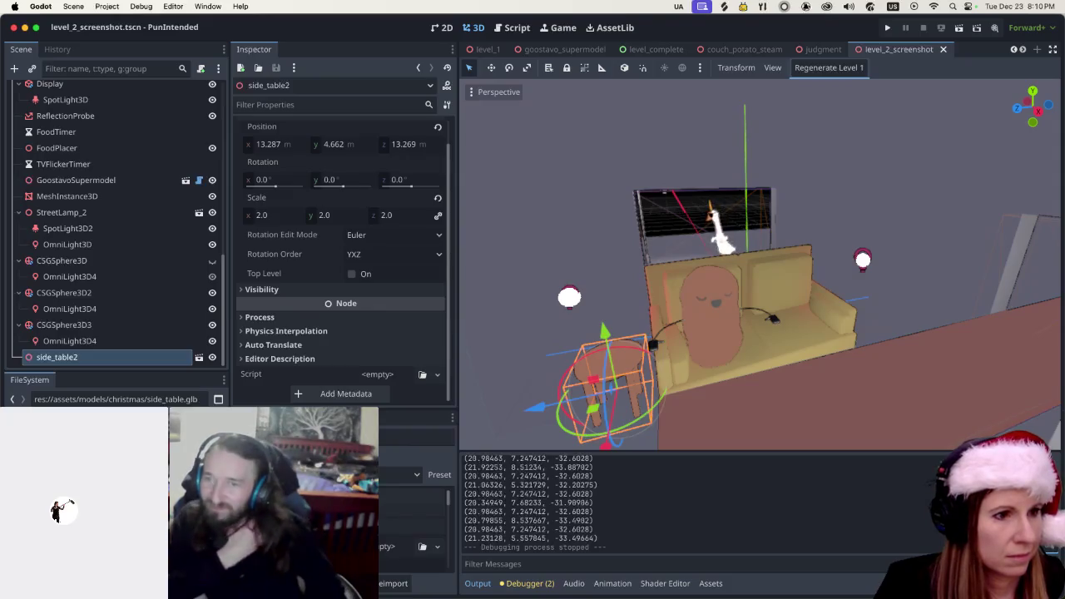
click(537, 219)
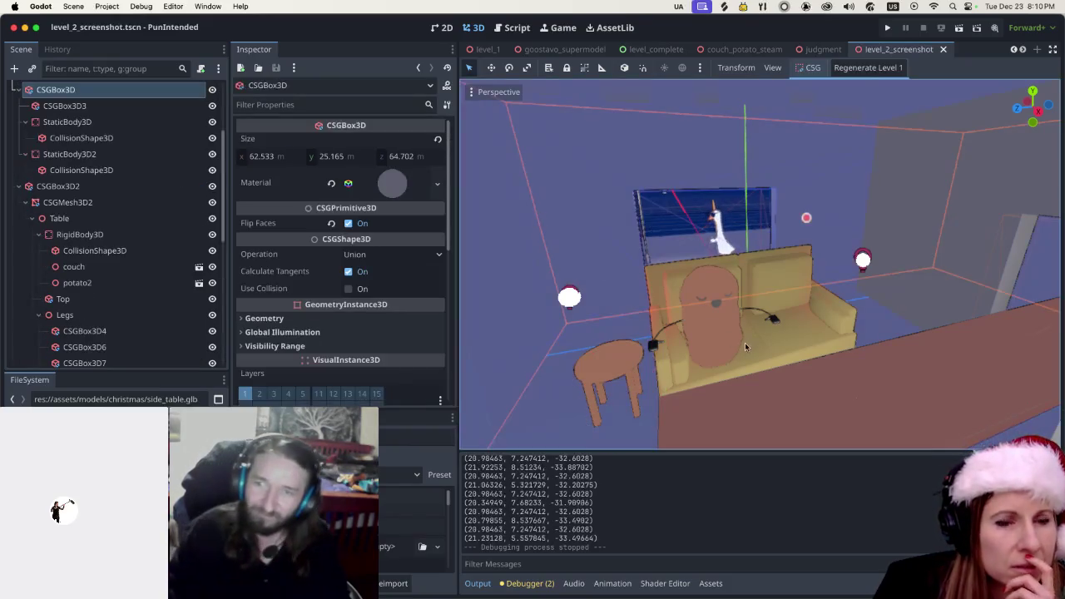
scroll(743, 358, up, 2)
scroll(740, 377, up, 3)
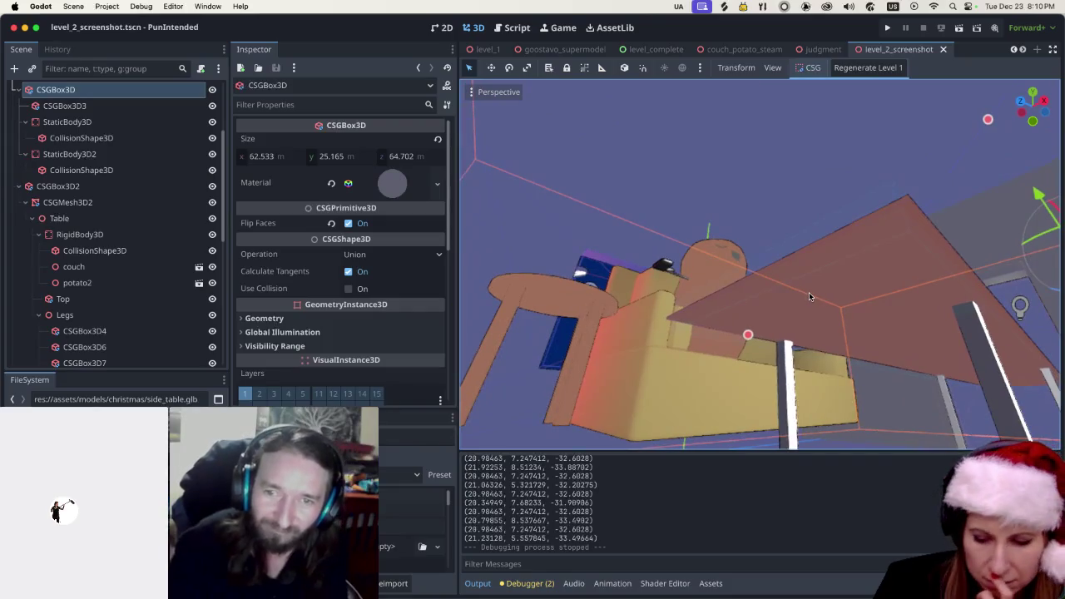
key(KP_1)
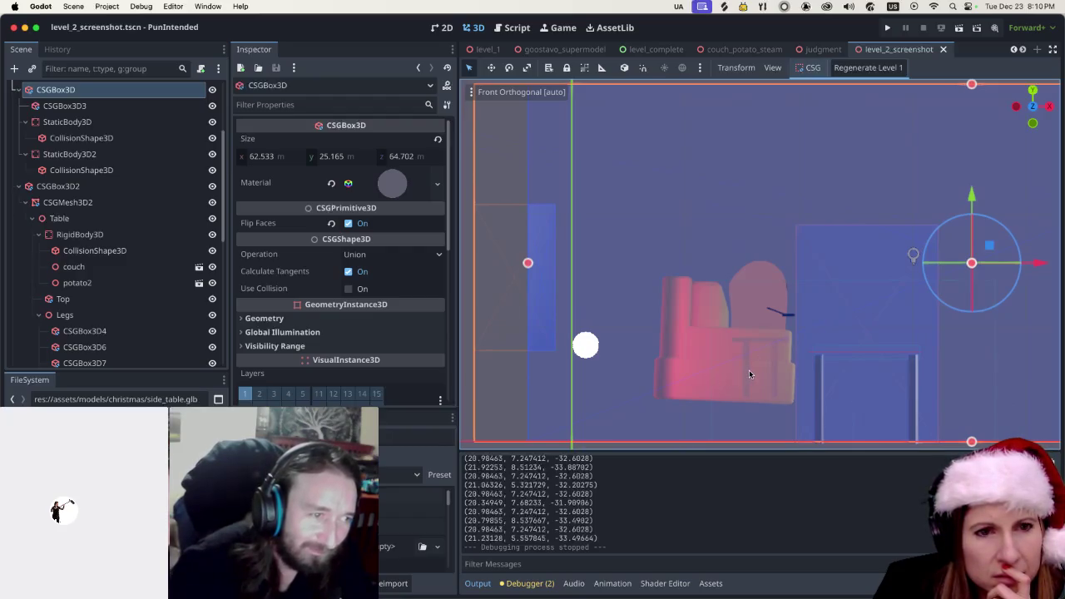
key(KP_3)
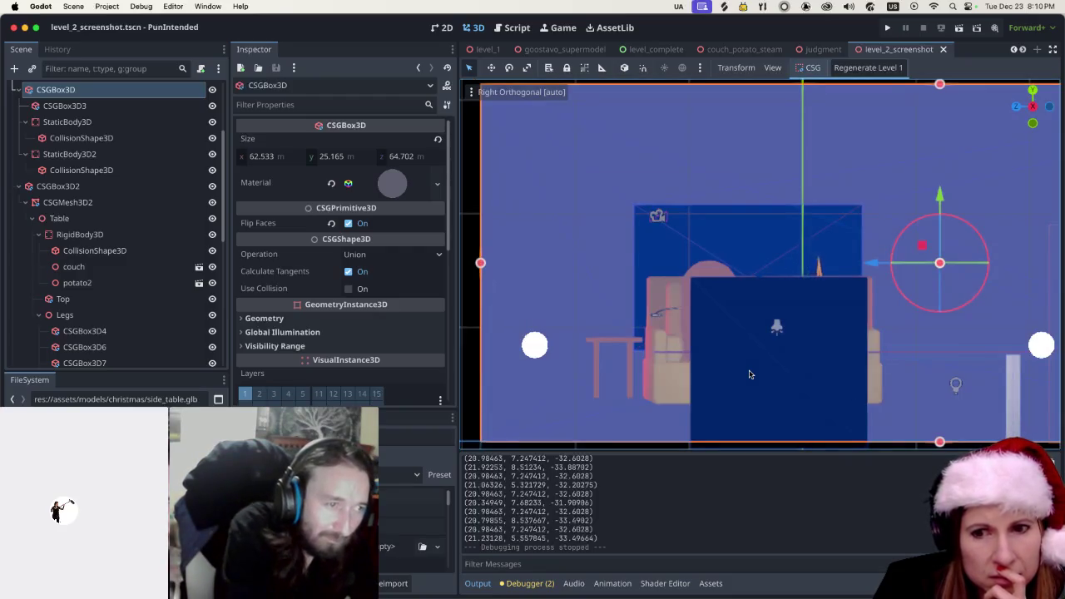
key(KP_1)
key(KP_5)
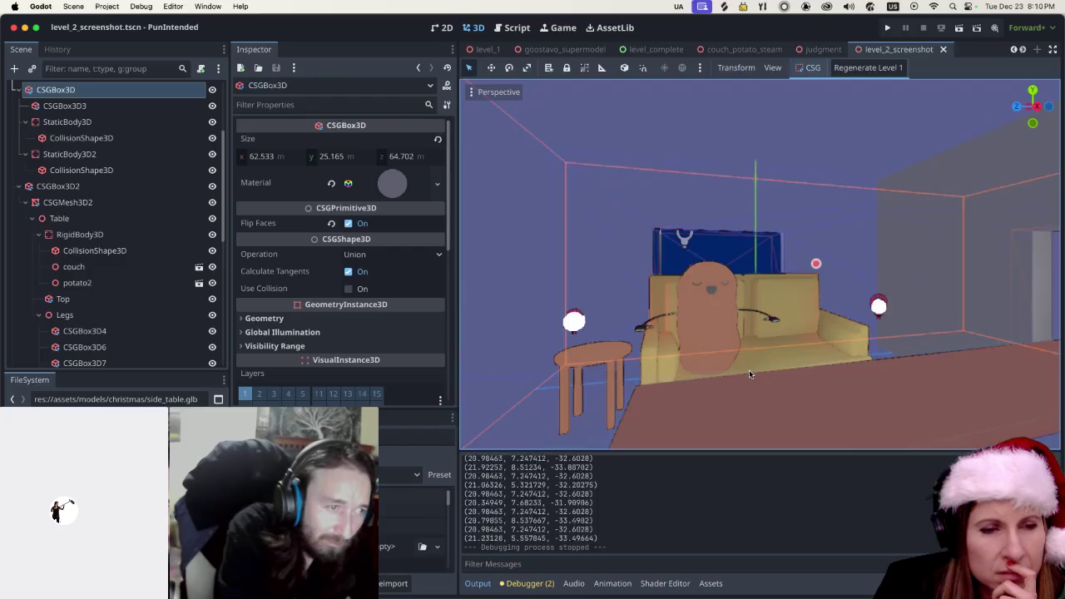
key(KP_1)
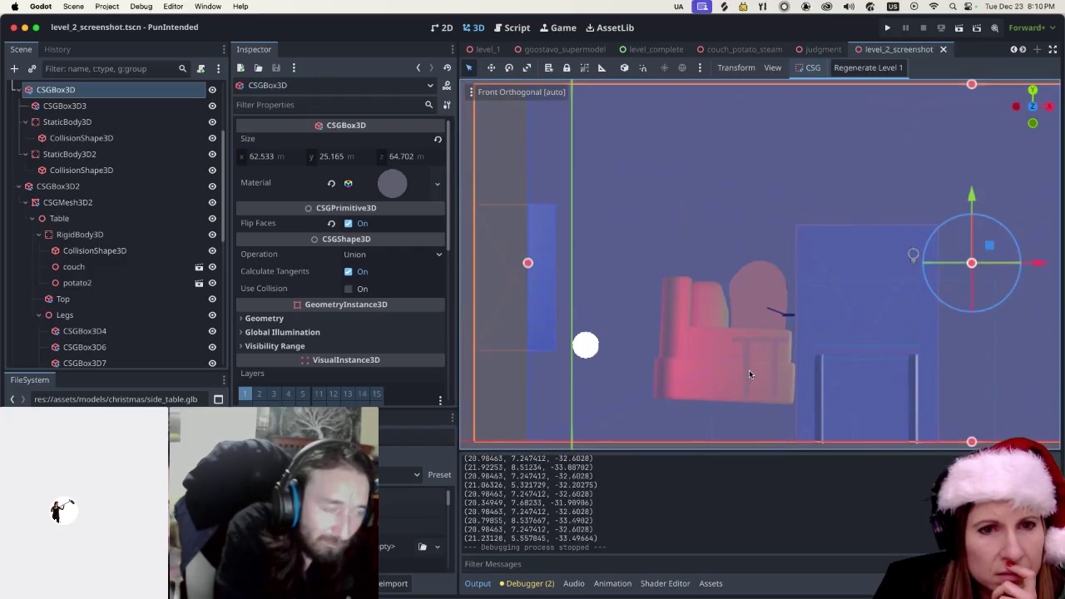
key(KP_8)
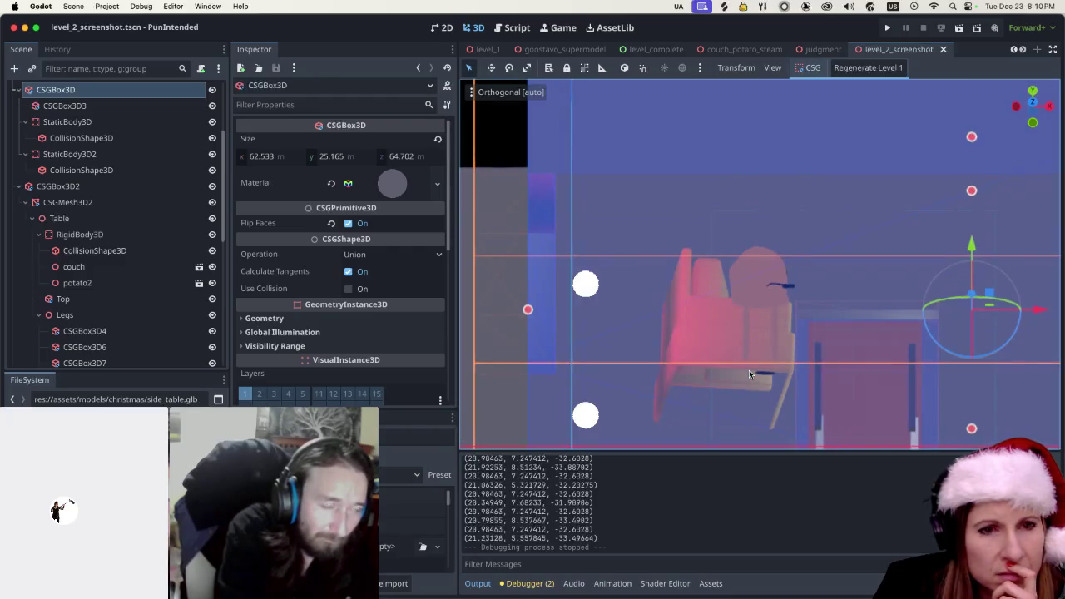
key(KP_1)
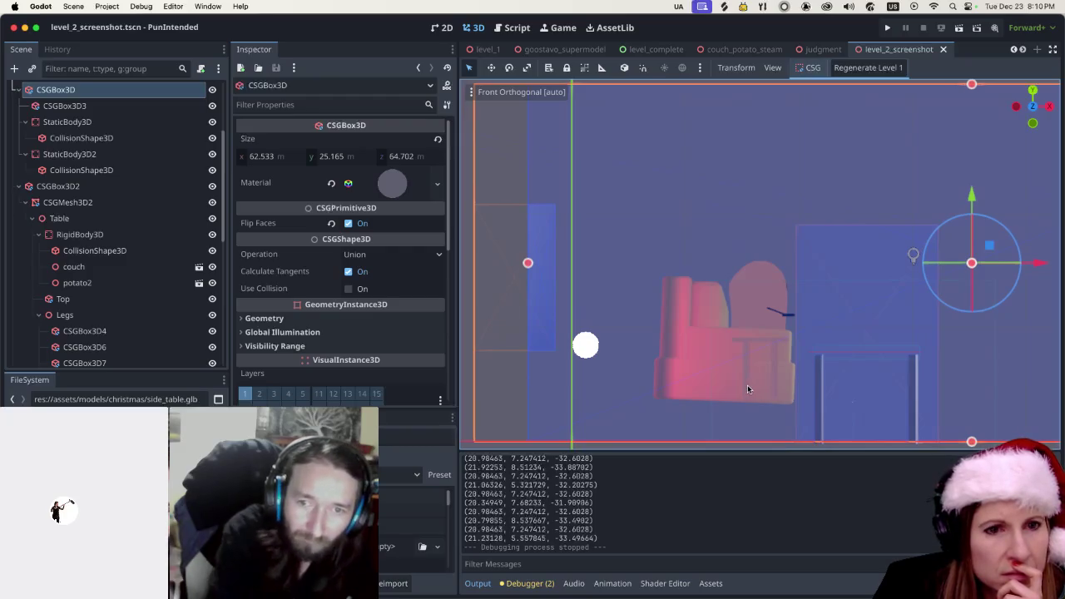
scroll(79, 342, down, 10)
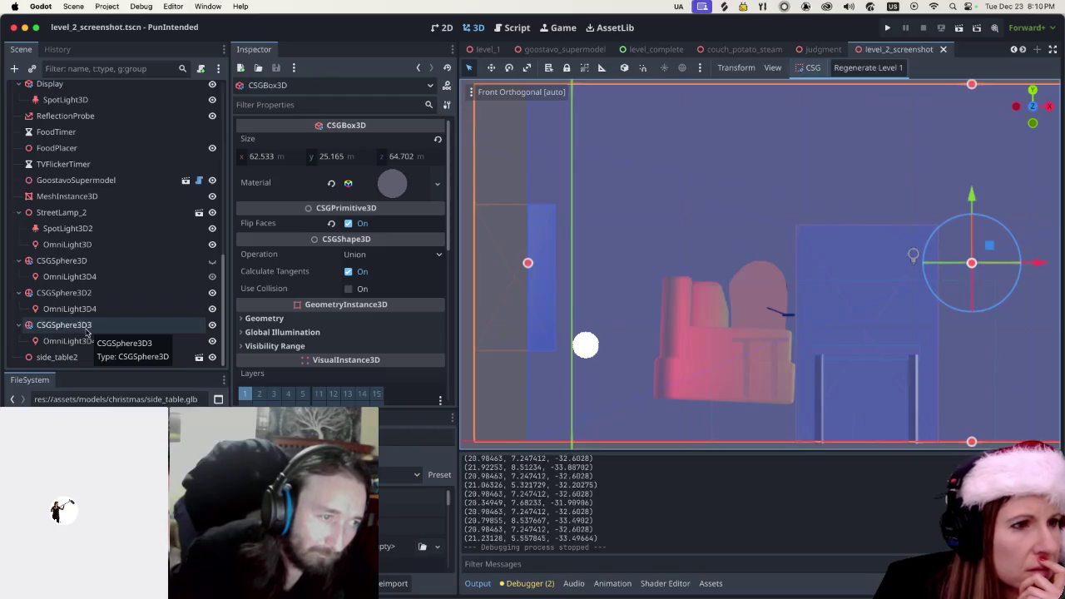
click(71, 356)
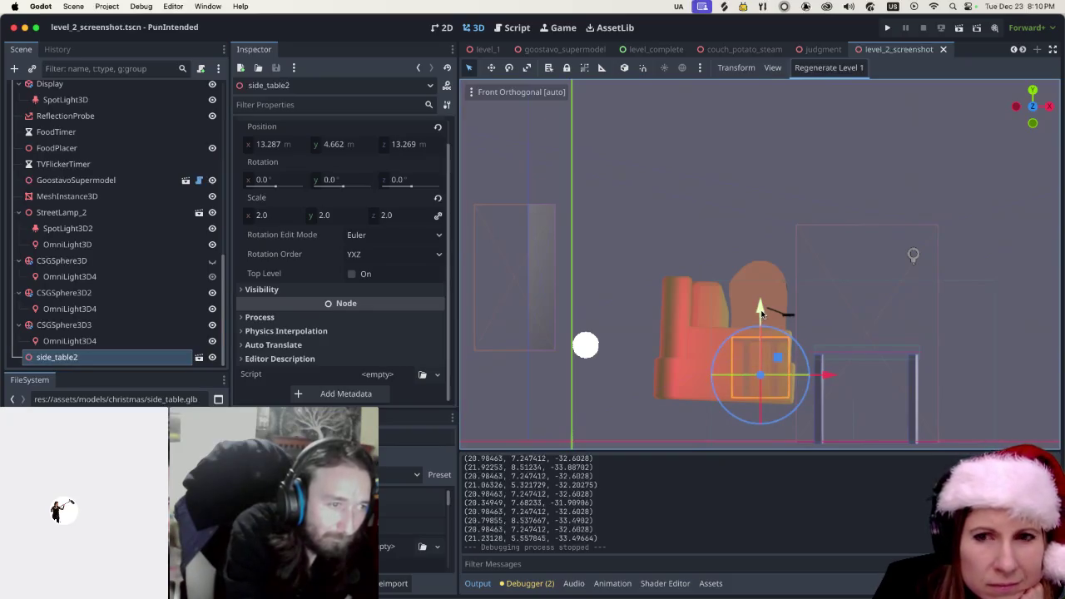
Lower side_table2 to Y 4.467 so it sits on the floor
drag(761, 313, 760, 316)
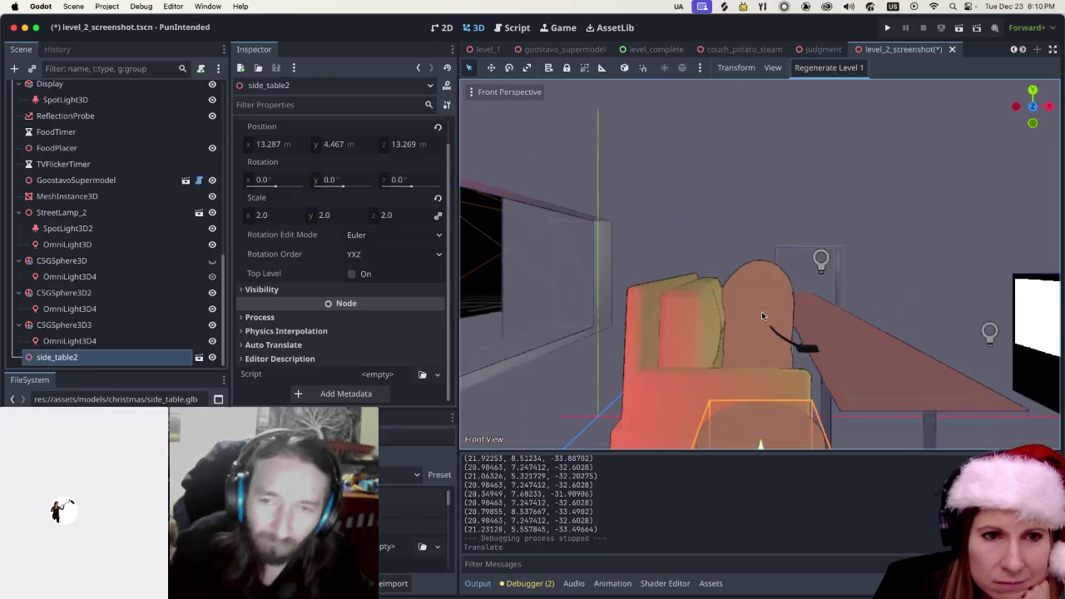
key(KP_5)
scroll(697, 303, down, 5)
mouse_move(844, 335)
mouse_down()
mouse_move(758, 346)
mouse_move(799, 247)
mouse_move(729, 270)
mouse_move(719, 294)
mouse_up()
scroll(759, 341, up, 3)
drag(717, 323, 719, 347)
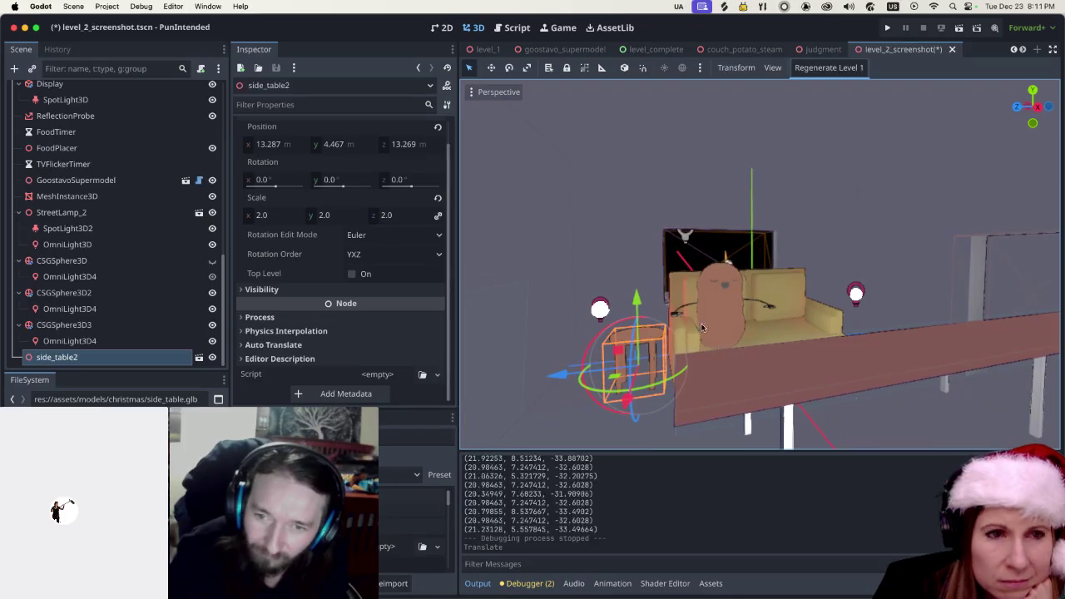
Drag remote.glb from the FileSystem dock into the room by the side table
click(646, 181)
scroll(659, 363, up, 3)
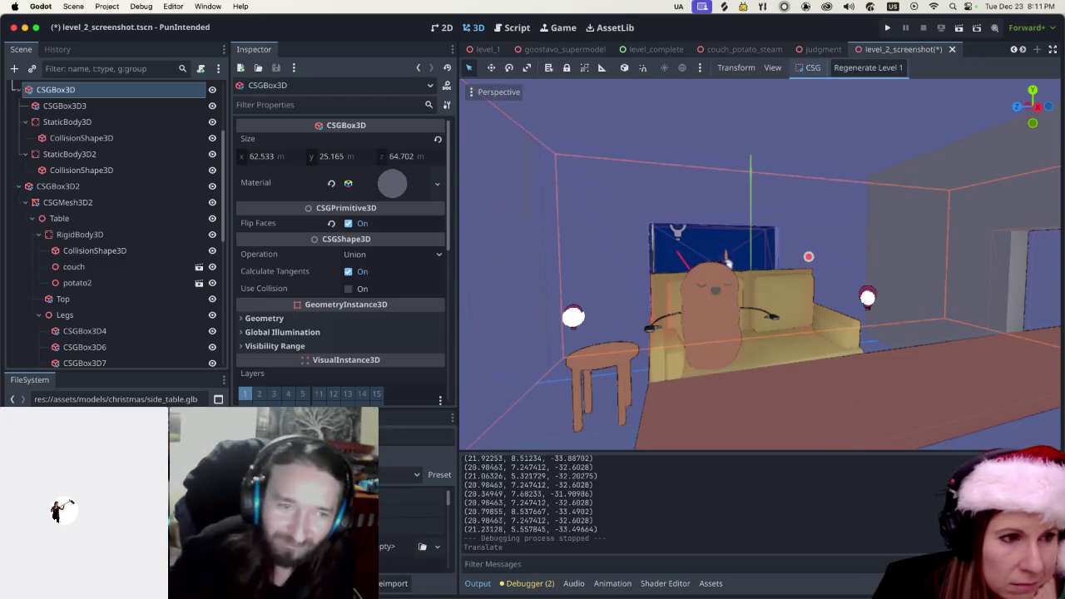
mouse_move(100, 466)
mouse_down()
mouse_move(291, 466)
mouse_move(632, 356)
mouse_move(609, 341)
mouse_up()
scroll(585, 374, down, 5)
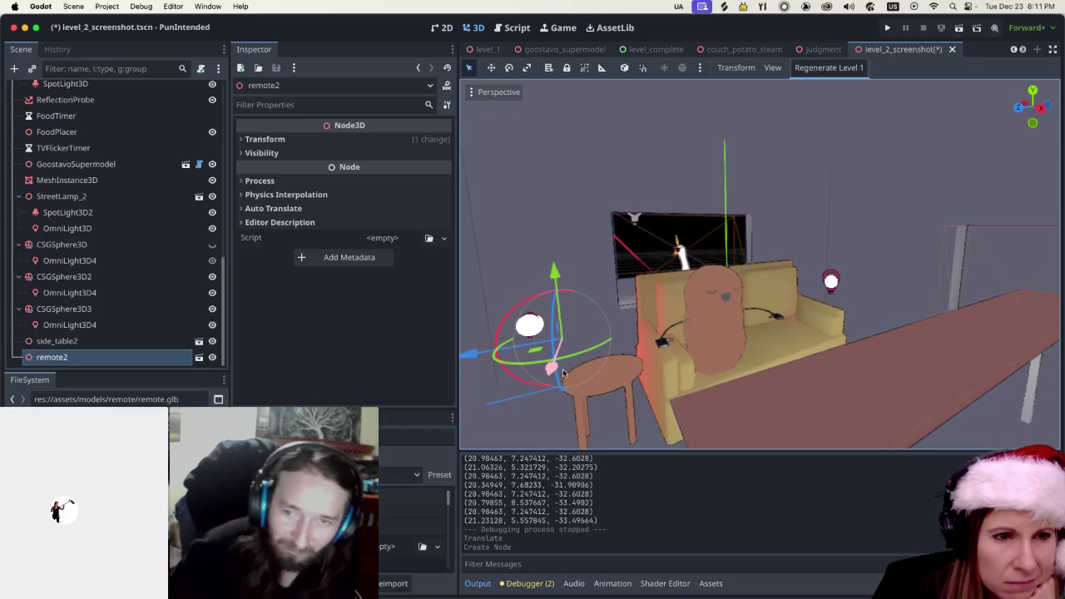
Move the remote down, right toward the couch, and up with the gizmo
drag(551, 366, 517, 420)
scroll(517, 420, down, 5)
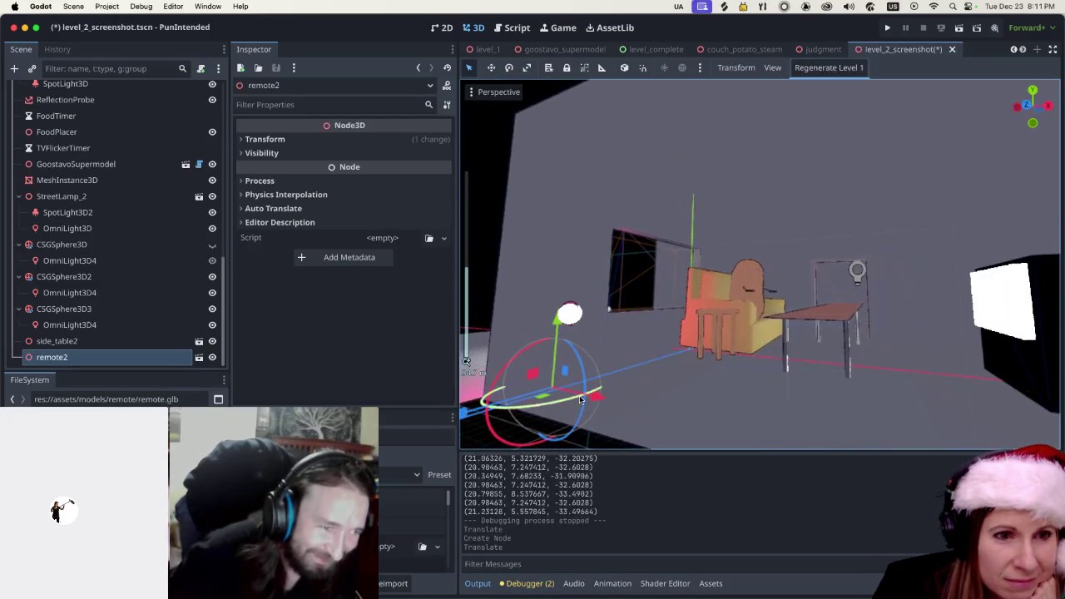
mouse_move(580, 400)
mouse_down()
mouse_move(740, 391)
mouse_move(710, 356)
mouse_move(720, 273)
mouse_up()
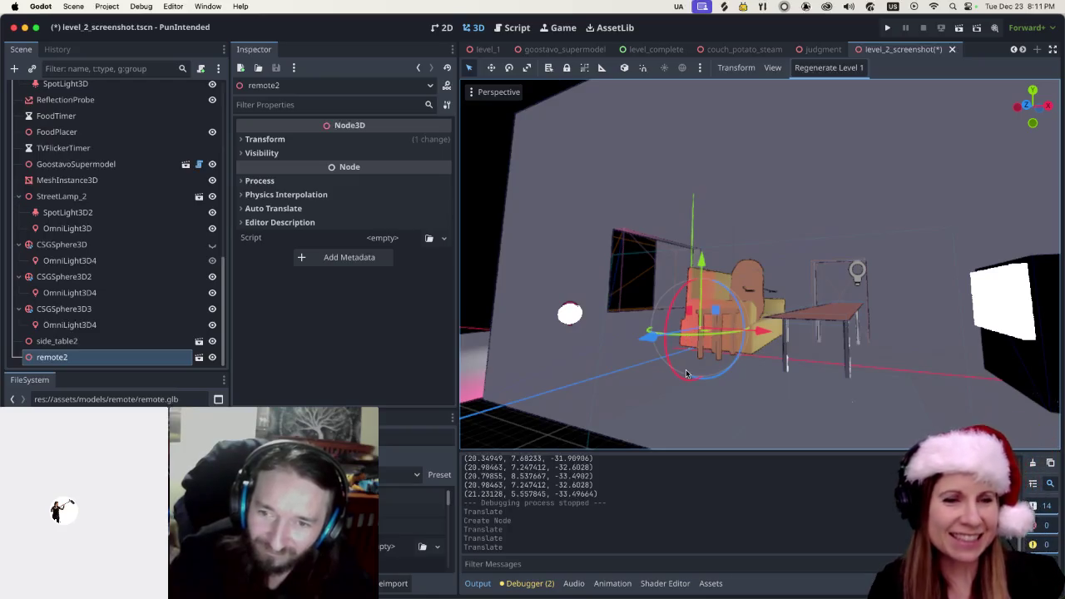
scroll(737, 351, down, 2)
scroll(736, 351, up, 5)
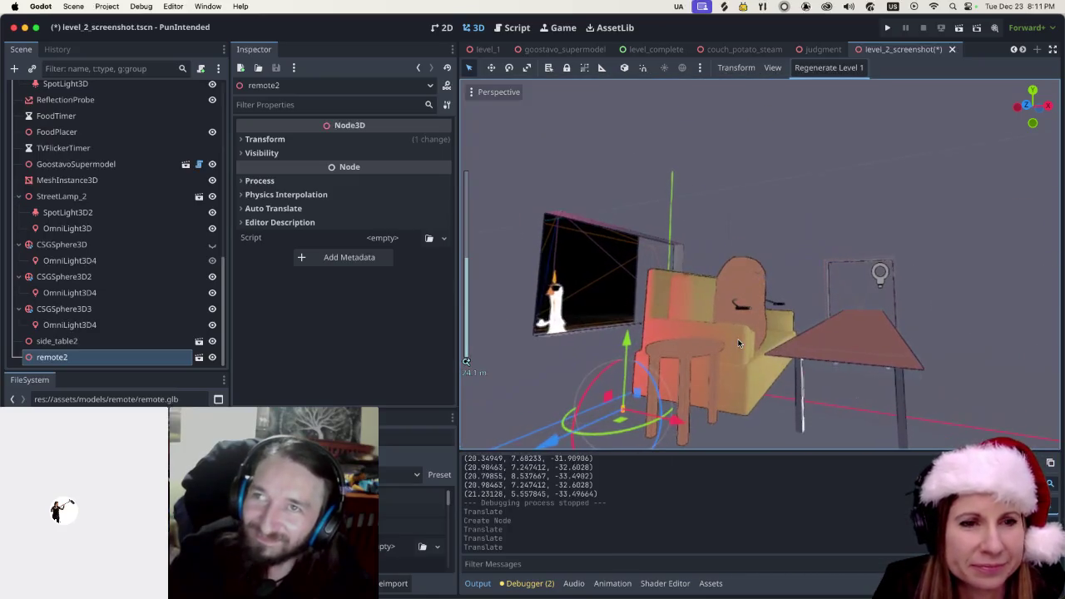
drag(626, 343, 626, 241)
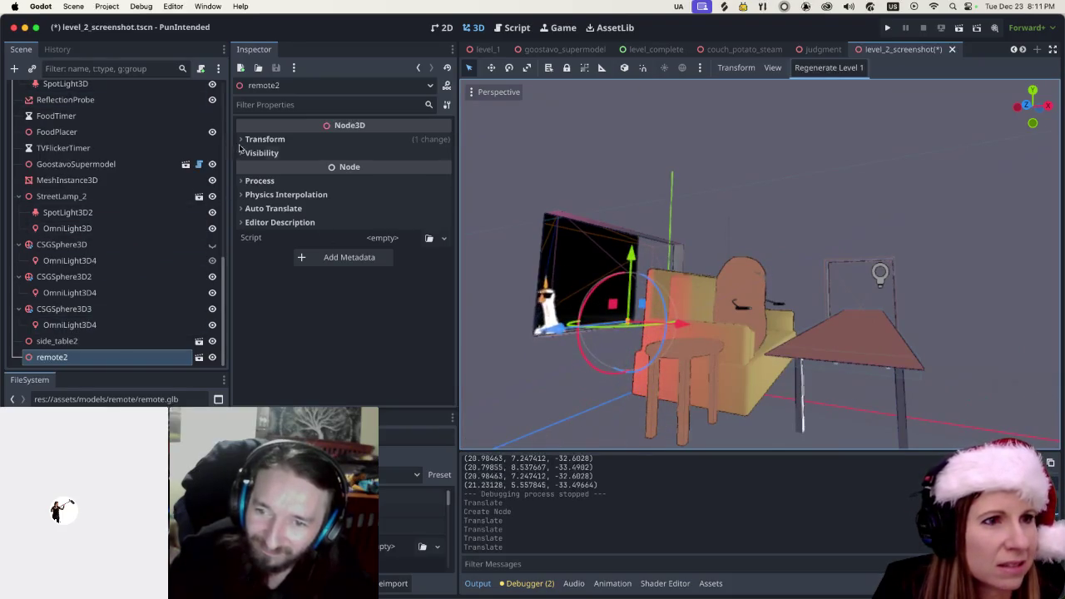
Set remote2's Scale to 2 on all axes
click(265, 139)
click(270, 242)
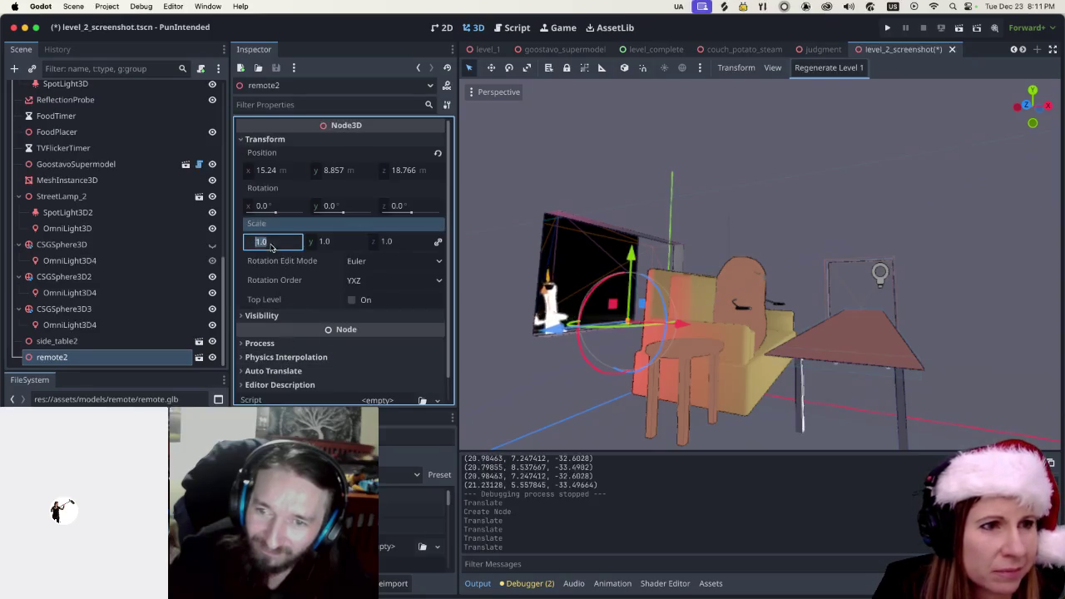
text(2)
key(Return)
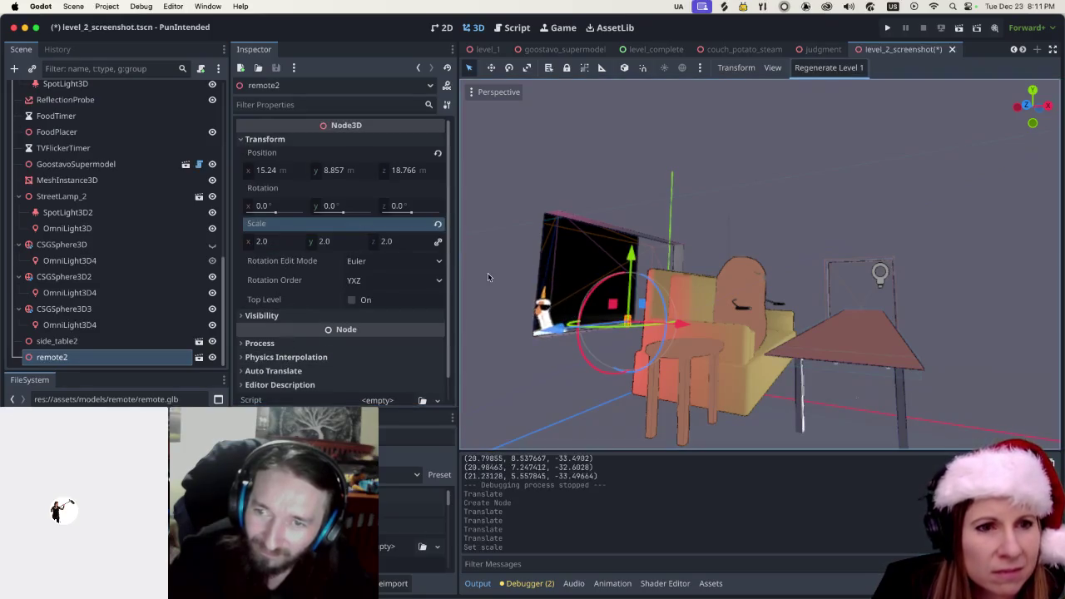
Slide the remote toward the couch and tip it about -92.2° around X
drag(680, 326, 758, 336)
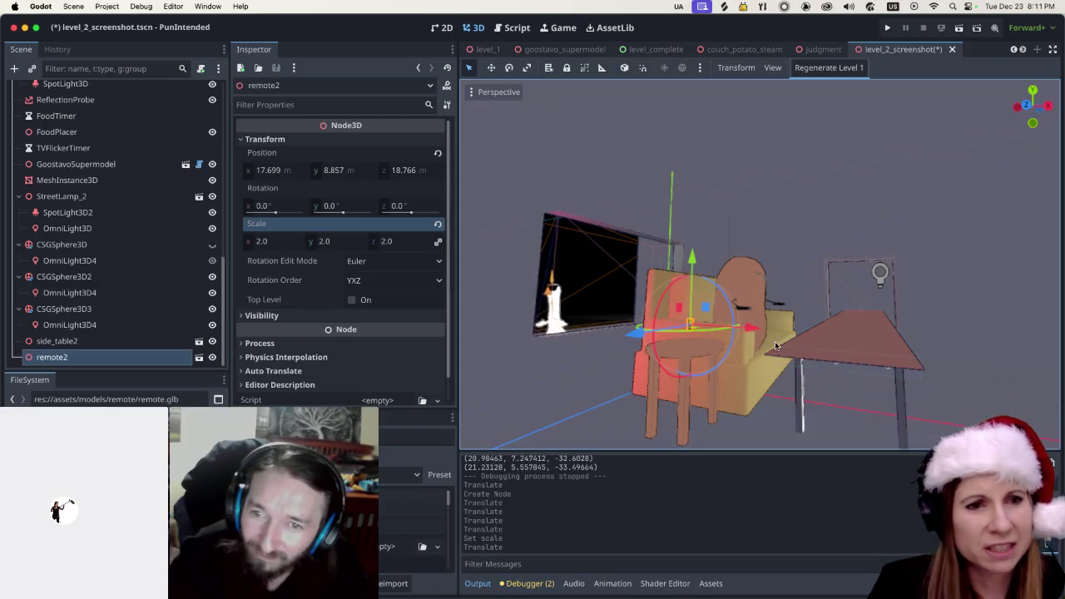
scroll(732, 345, up, 5)
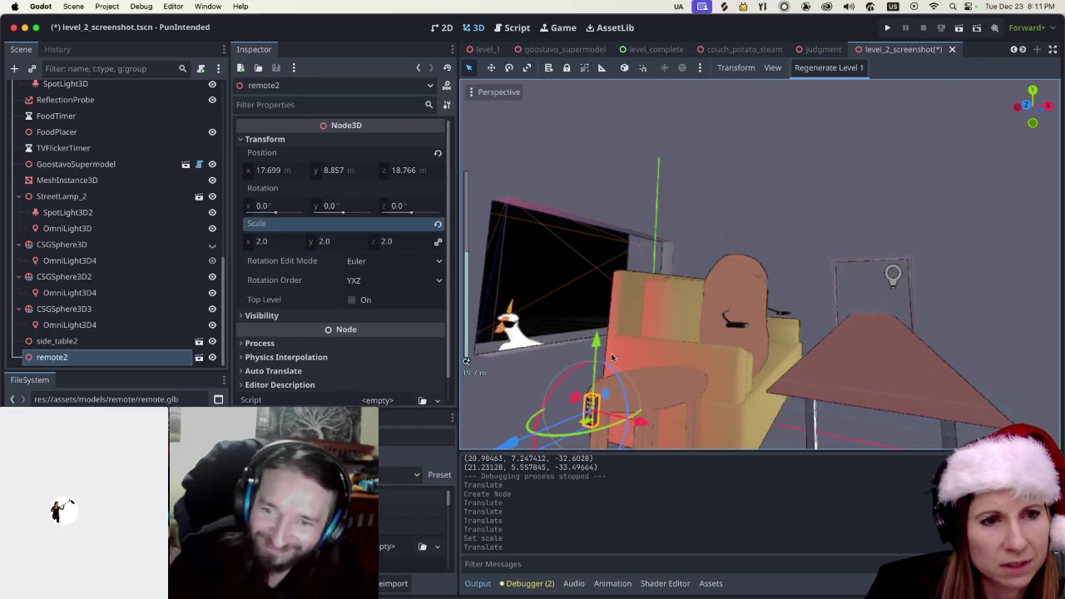
mouse_move(624, 388)
mouse_down()
mouse_move(599, 358)
mouse_move(699, 314)
mouse_up()
drag(605, 402, 638, 392)
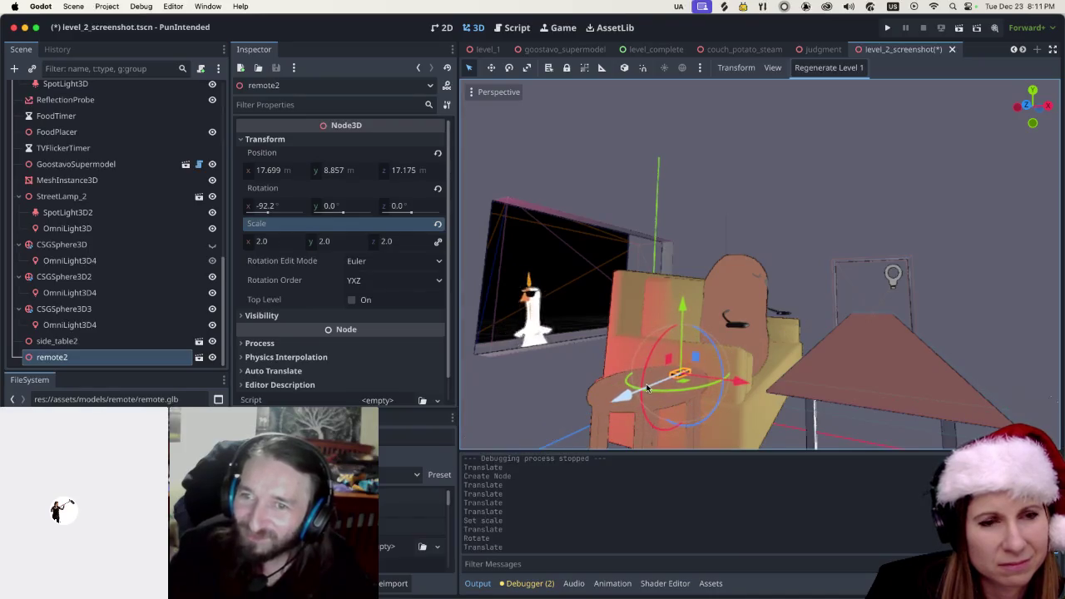
Increase the remote's scale to 2.5, then to 3
click(262, 241)
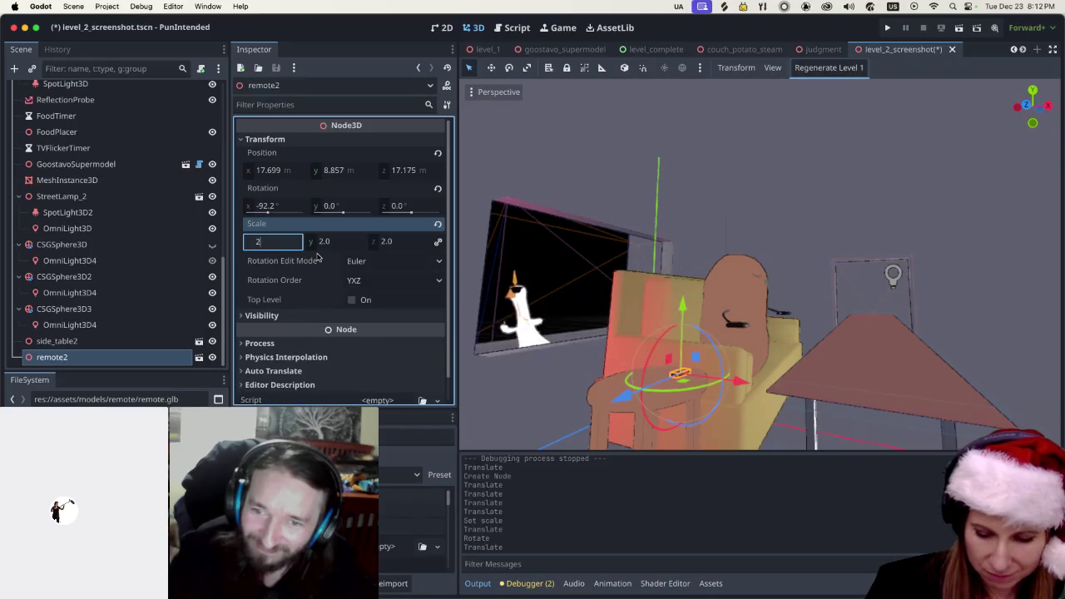
text(2.5)
key(Return)
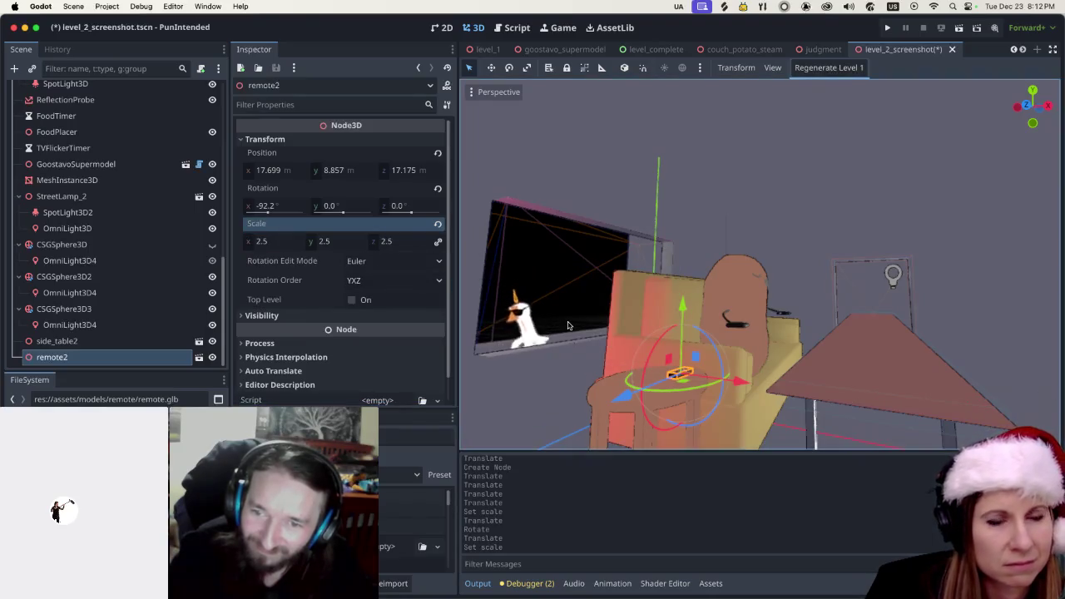
click(261, 242)
text(3)
key(Return)
Rotate the remote around its vertical axis and move it down onto the side table
drag(704, 396, 670, 401)
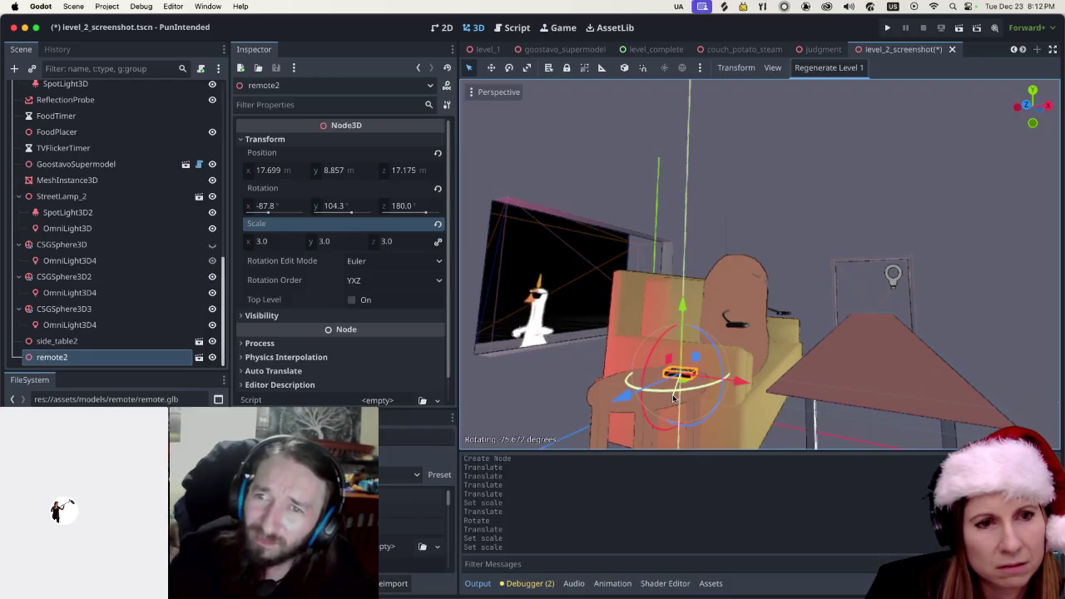
scroll(708, 347, down, 3)
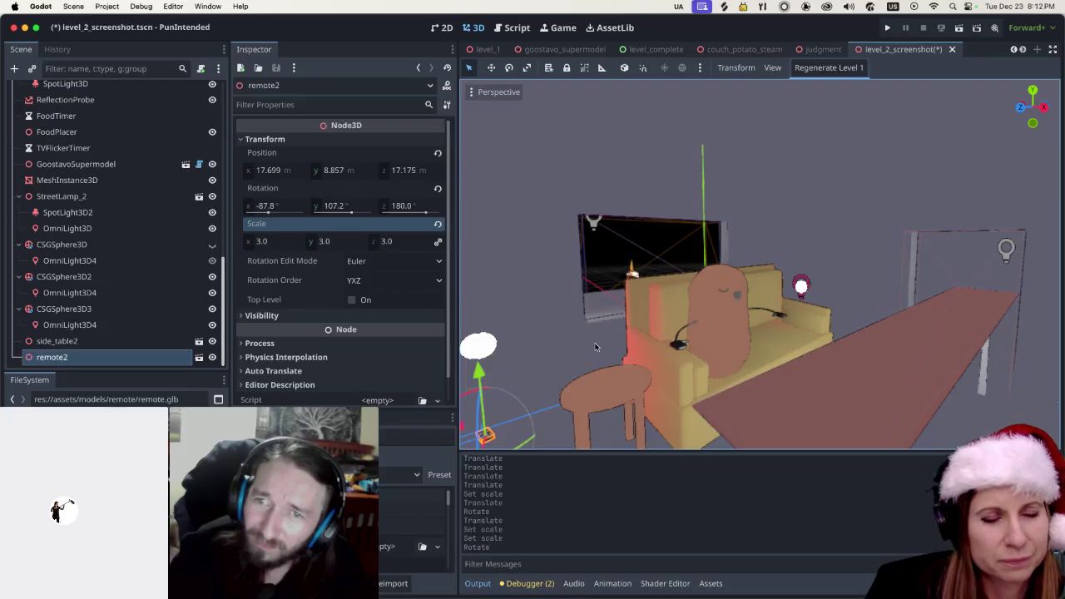
scroll(582, 375, up, 2)
mouse_move(513, 403)
mouse_down()
mouse_move(625, 403)
mouse_move(671, 342)
mouse_move(833, 384)
mouse_move(796, 393)
mouse_up()
scroll(797, 392, down, 3)
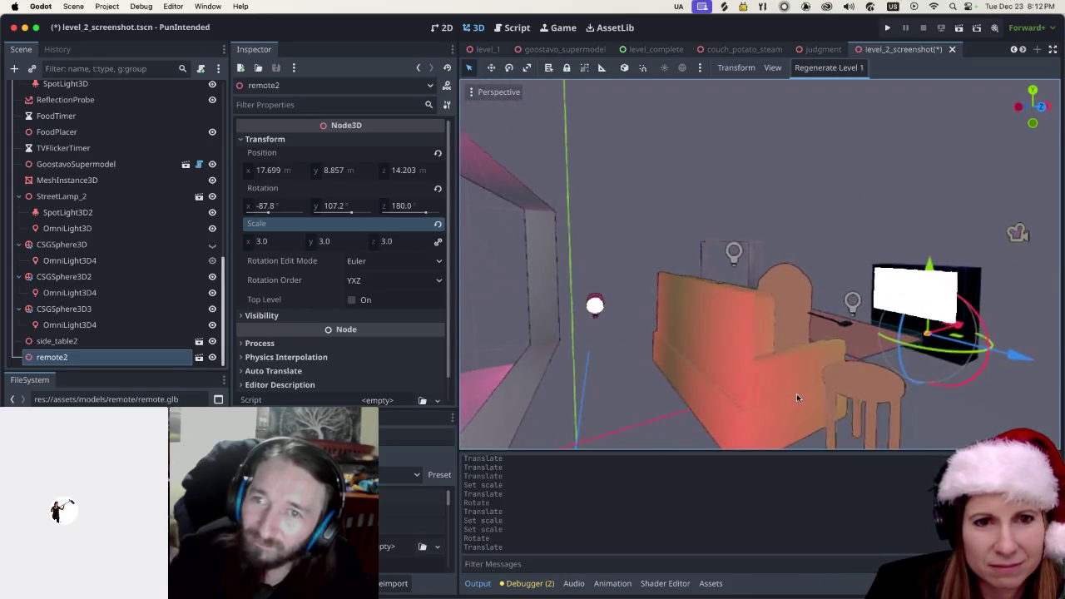
mouse_move(959, 330)
mouse_down()
mouse_move(892, 366)
mouse_move(907, 355)
mouse_up()
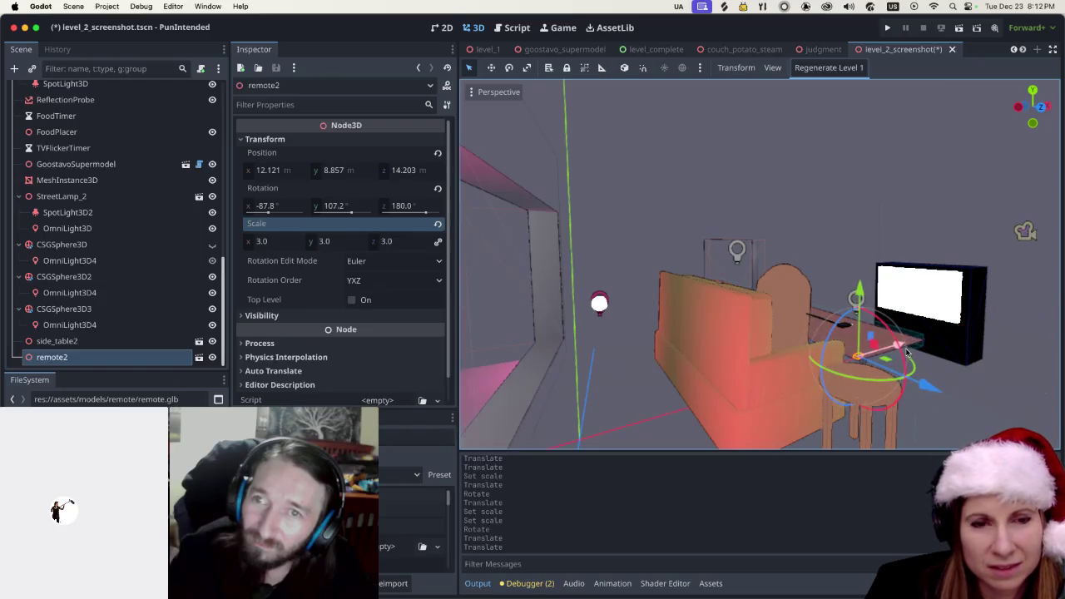
drag(859, 293, 866, 321)
scroll(866, 321, right, 10)
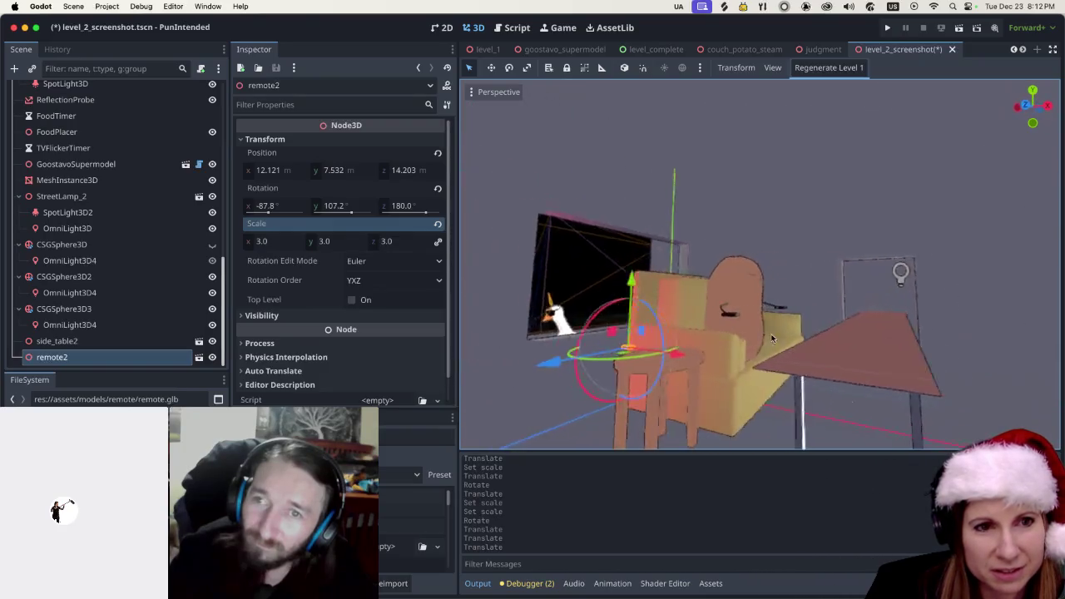
scroll(748, 345, right, 5)
drag(499, 370, 549, 362)
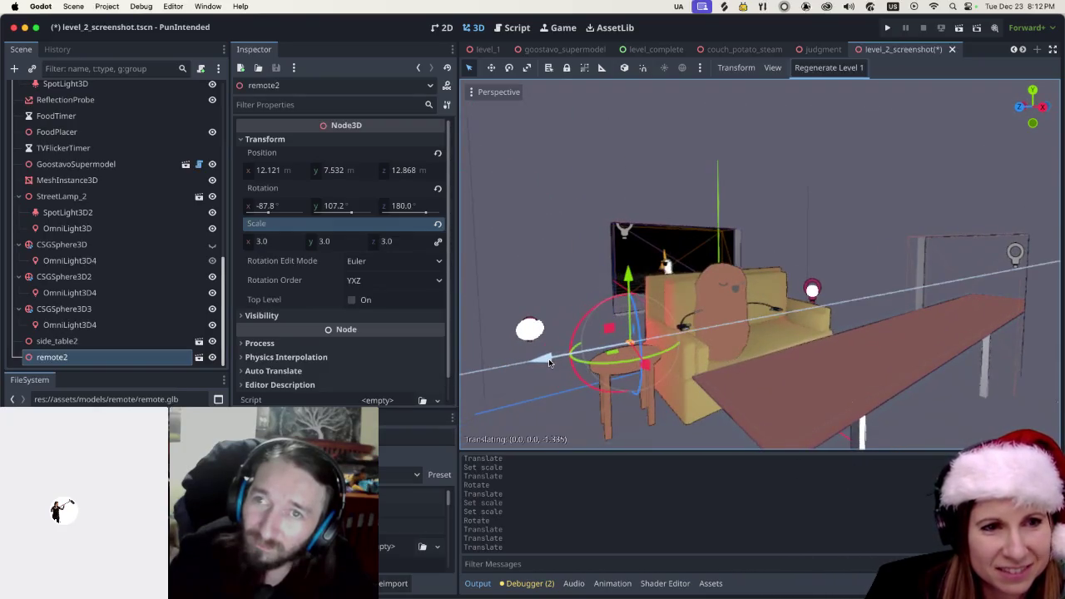
mouse_move(629, 273)
mouse_down()
mouse_move(630, 289)
mouse_move(630, 279)
mouse_up()
Centre the view on the remote and shift it along X onto the table top
scroll(564, 421, up, 5)
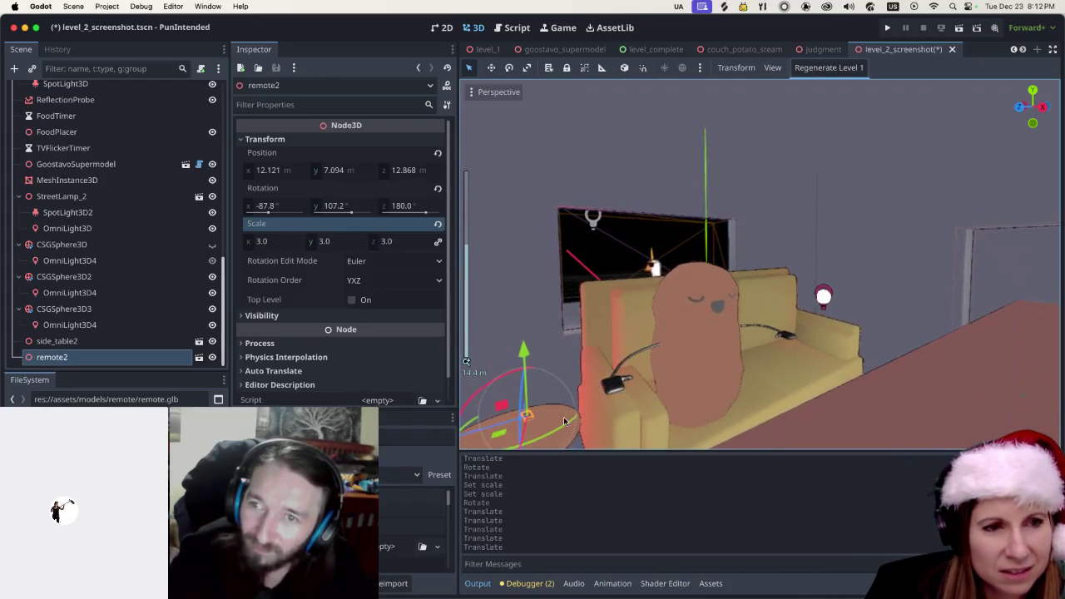
scroll(564, 422, right, 5)
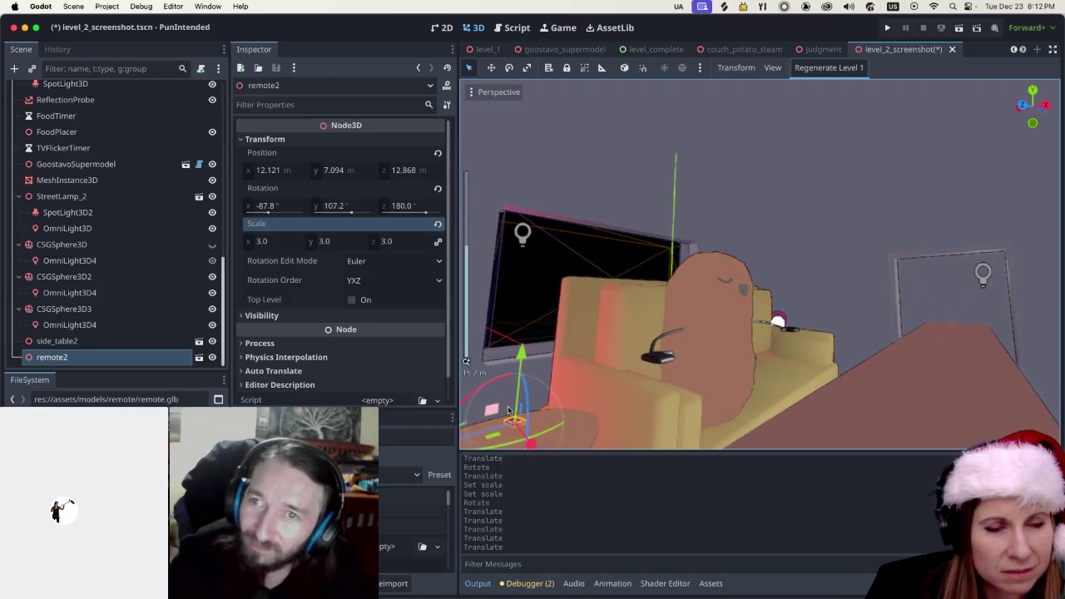
key(f)
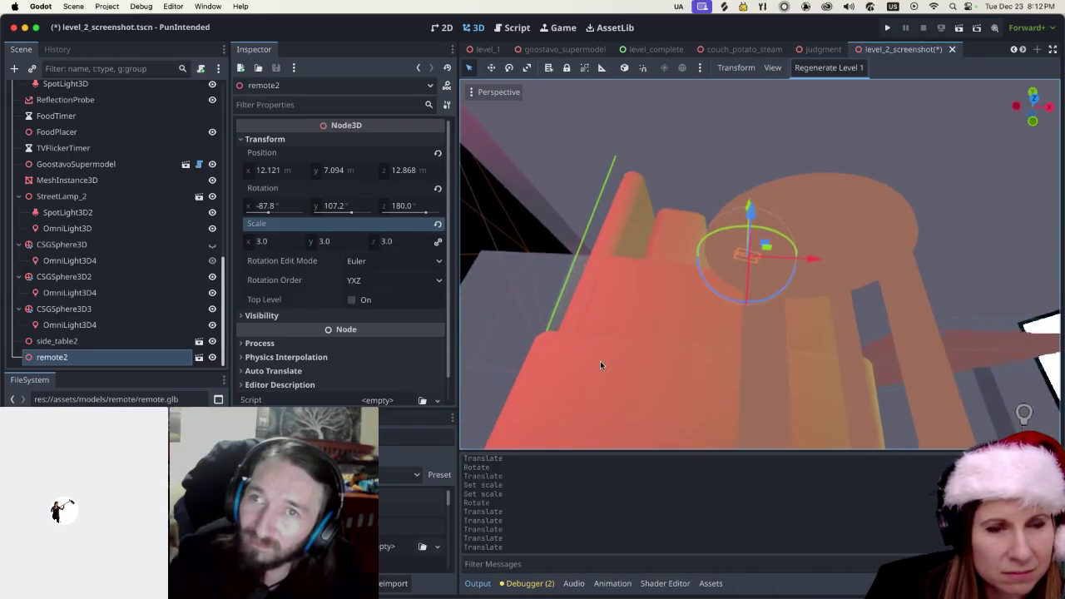
scroll(602, 363, down, 5)
drag(749, 422, 839, 420)
drag(774, 354, 774, 343)
scroll(765, 354, down, 3)
scroll(766, 354, down, 3)
scroll(773, 347, up, 5)
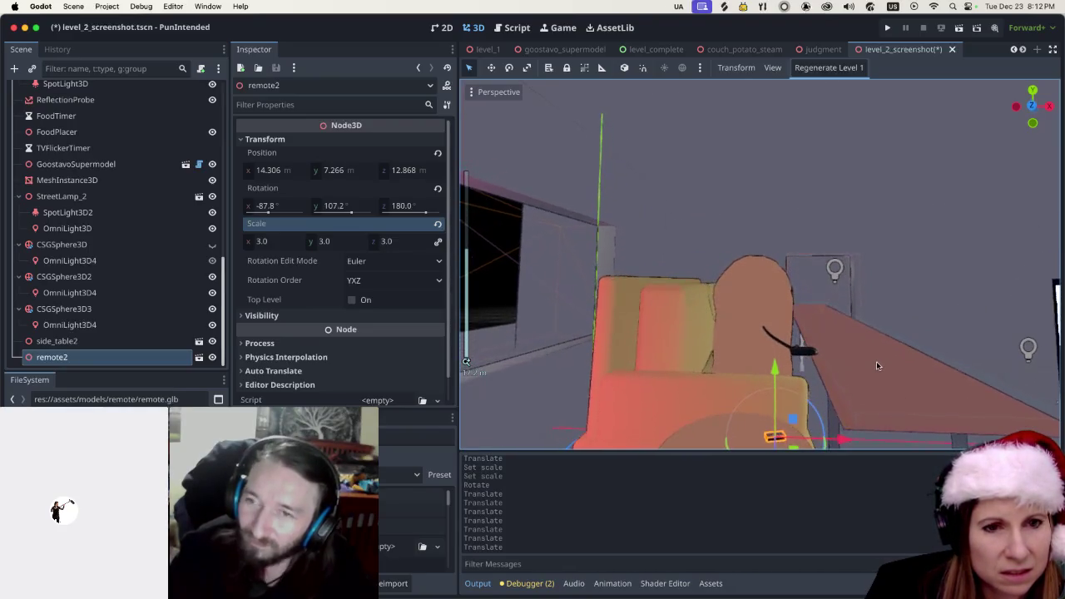
Raise the remote's scale to 5
click(271, 241)
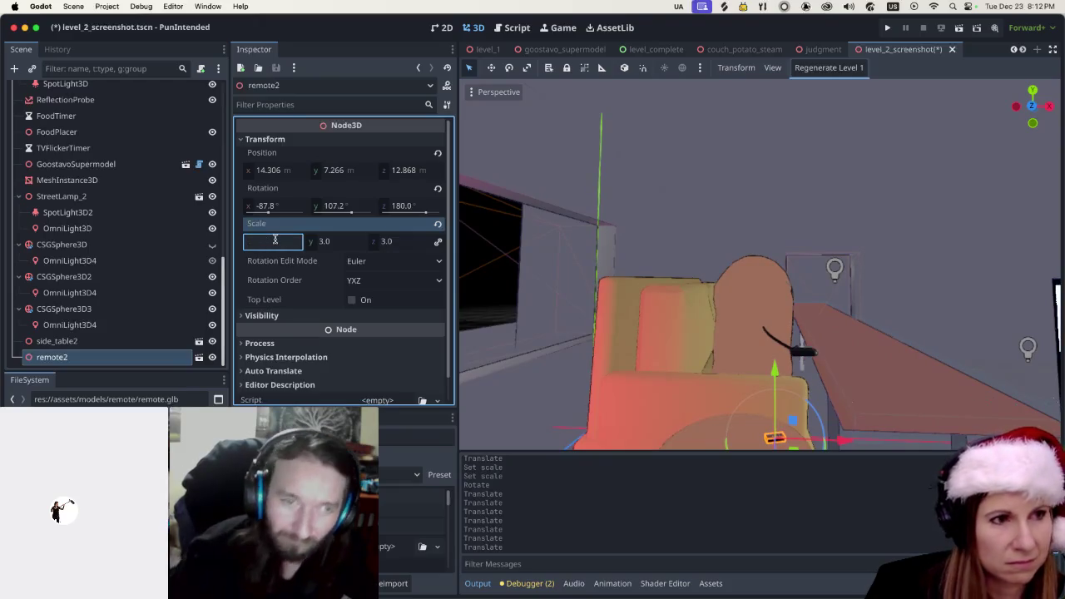
text(5)
key(Return)
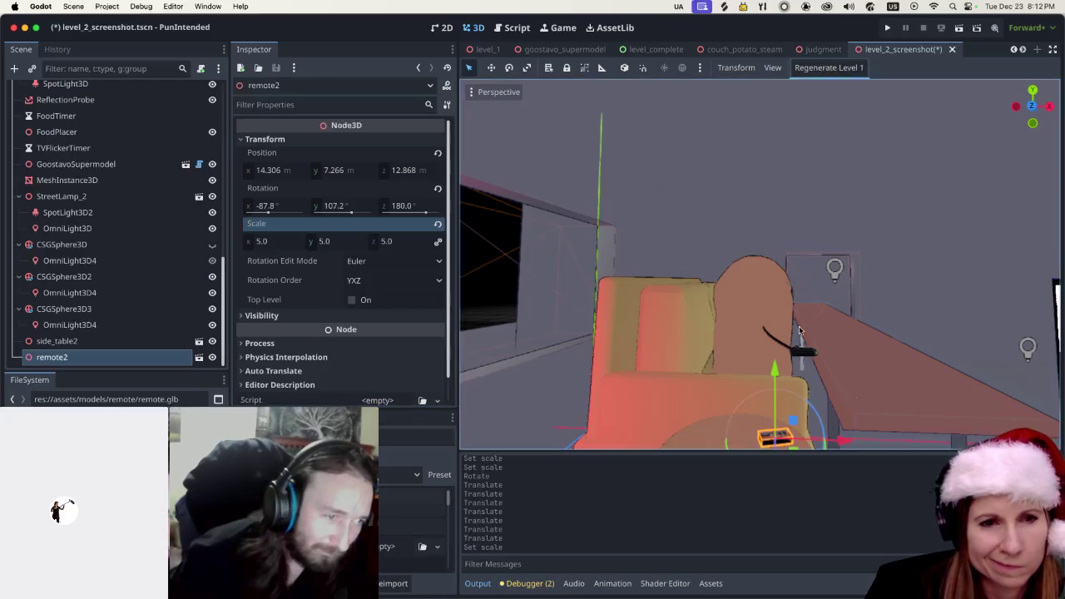
scroll(882, 364, down, 2)
scroll(856, 365, down, 5)
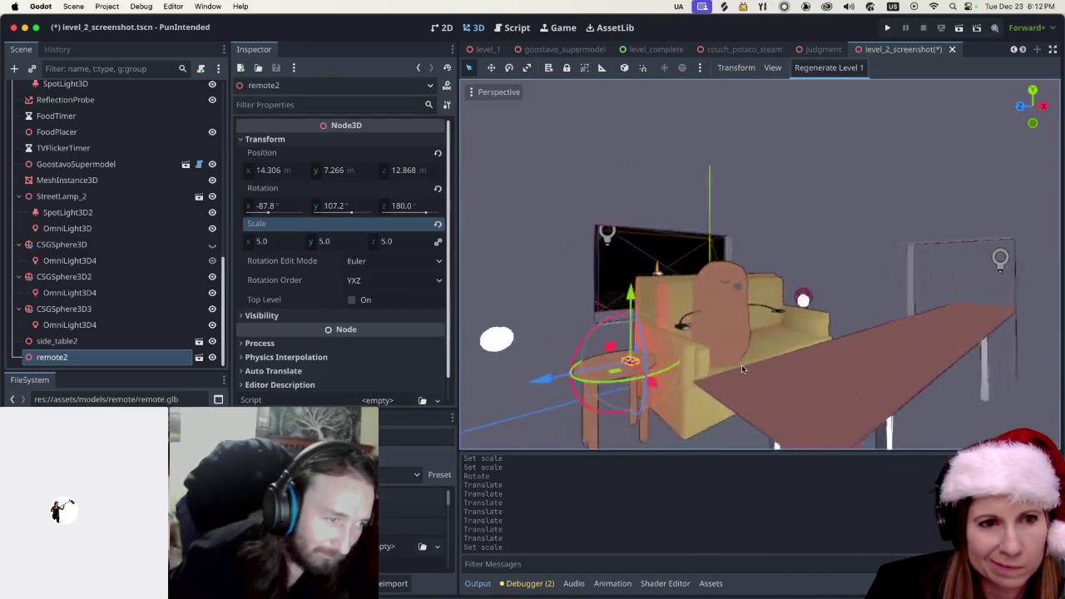
scroll(683, 369, down, 3)
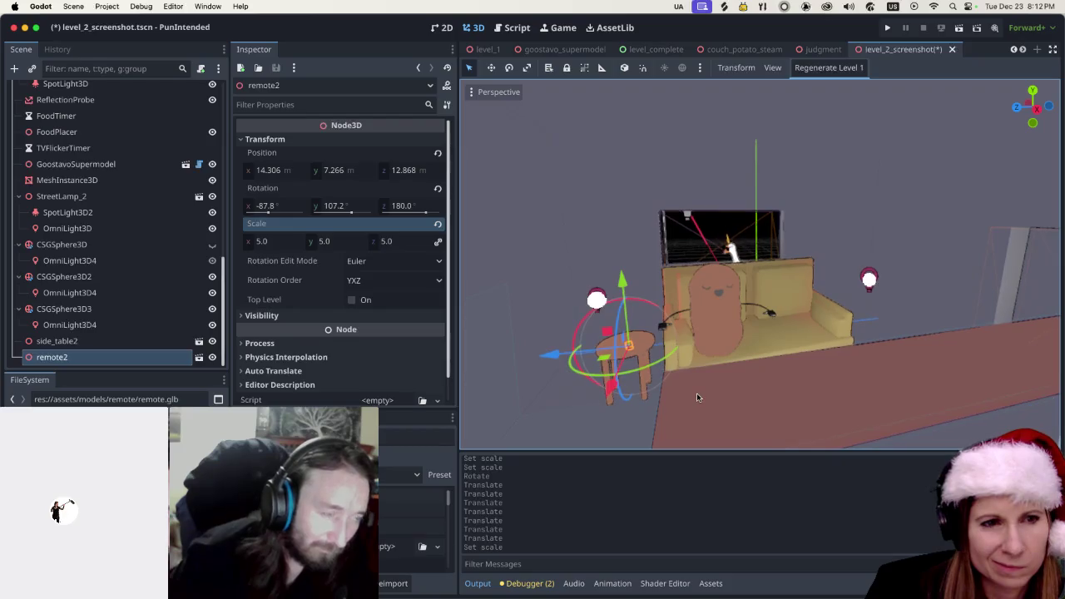
scroll(697, 393, down, 5)
scroll(661, 262, up, 5)
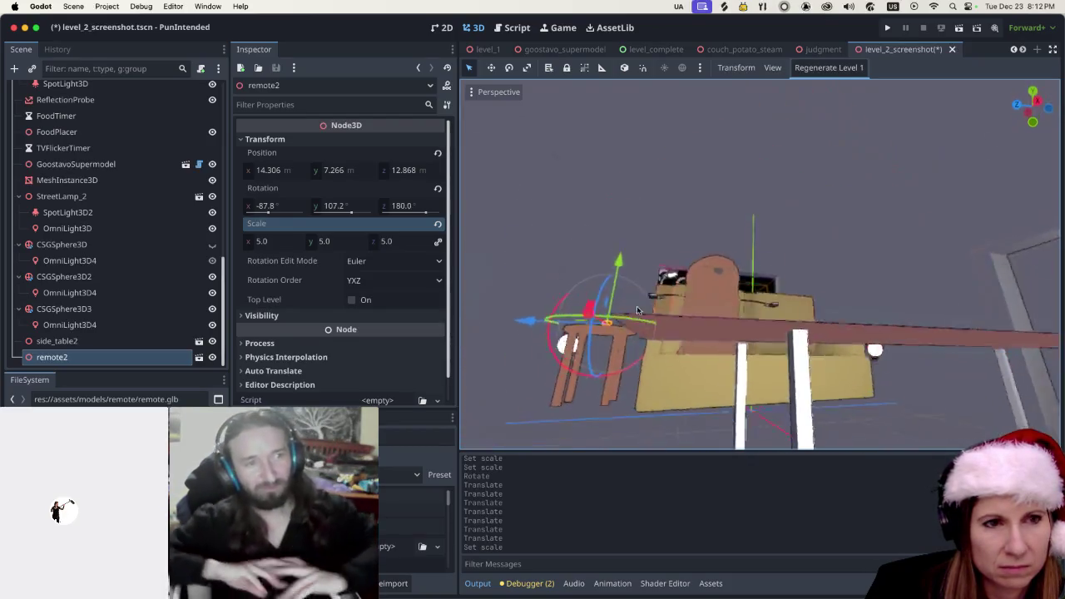
scroll(638, 382, up, 2)
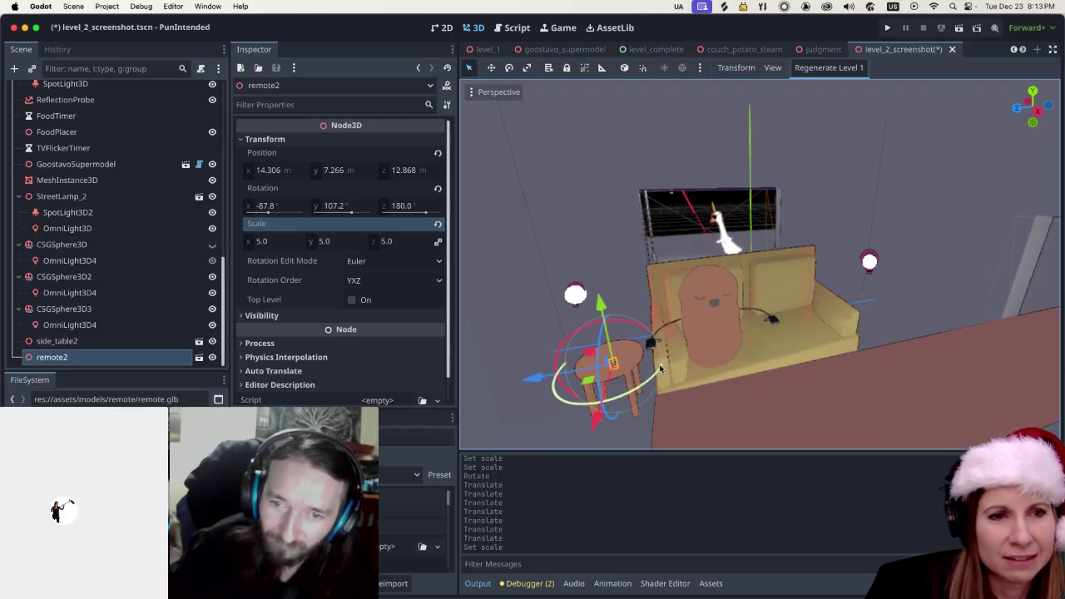
Set the remote's scale to 6, nudge it along X, then save and run the scene
click(265, 242)
text(6)
key(Return)
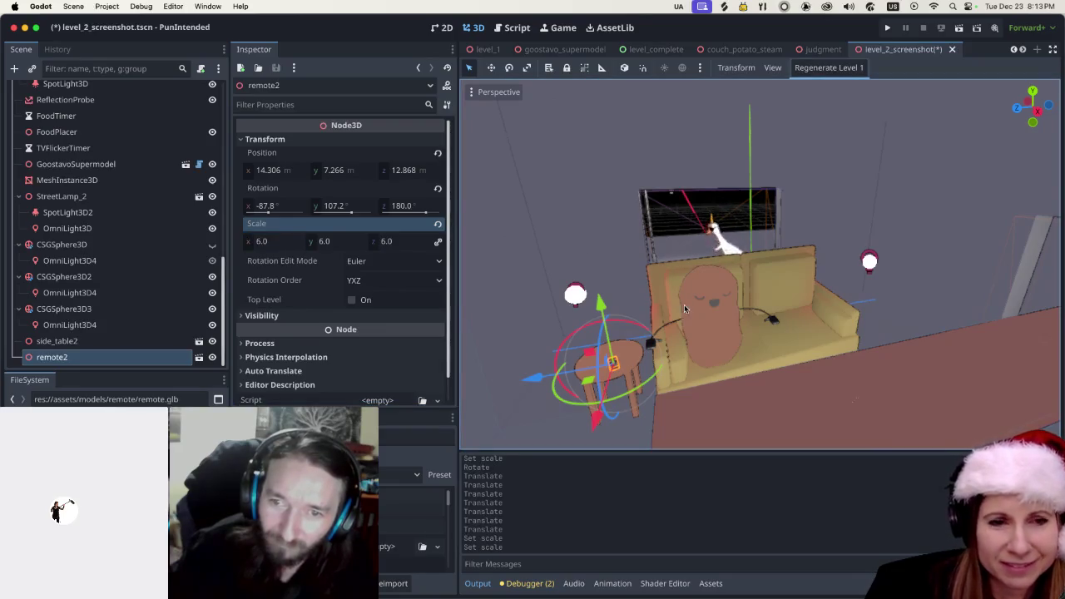
drag(591, 424, 594, 422)
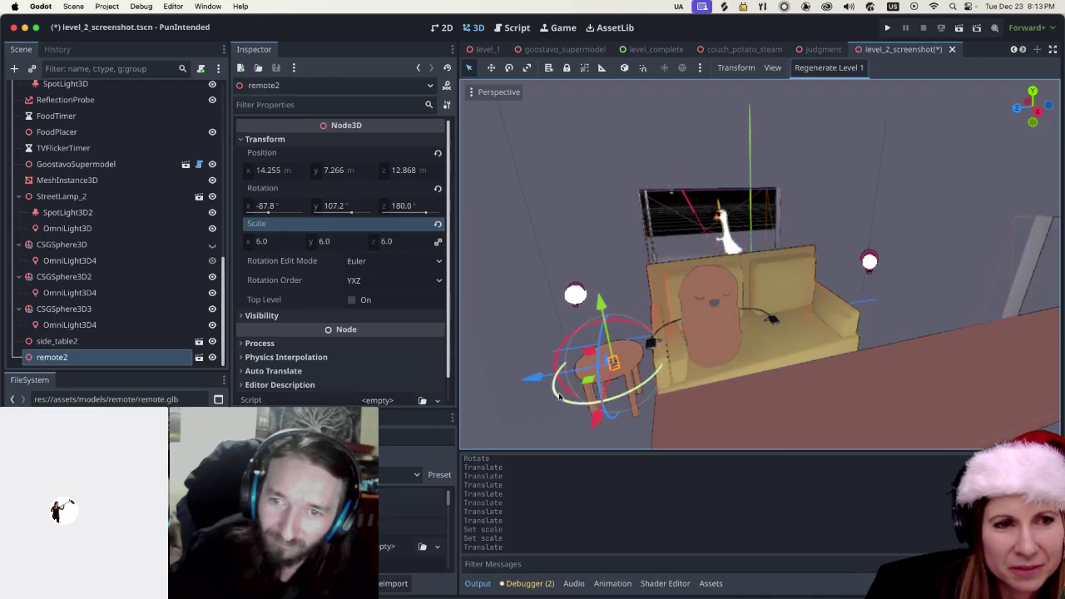
mouse_move(606, 324)
mouse_down()
mouse_move(782, 326)
mouse_move(899, 279)
mouse_move(797, 344)
mouse_up()
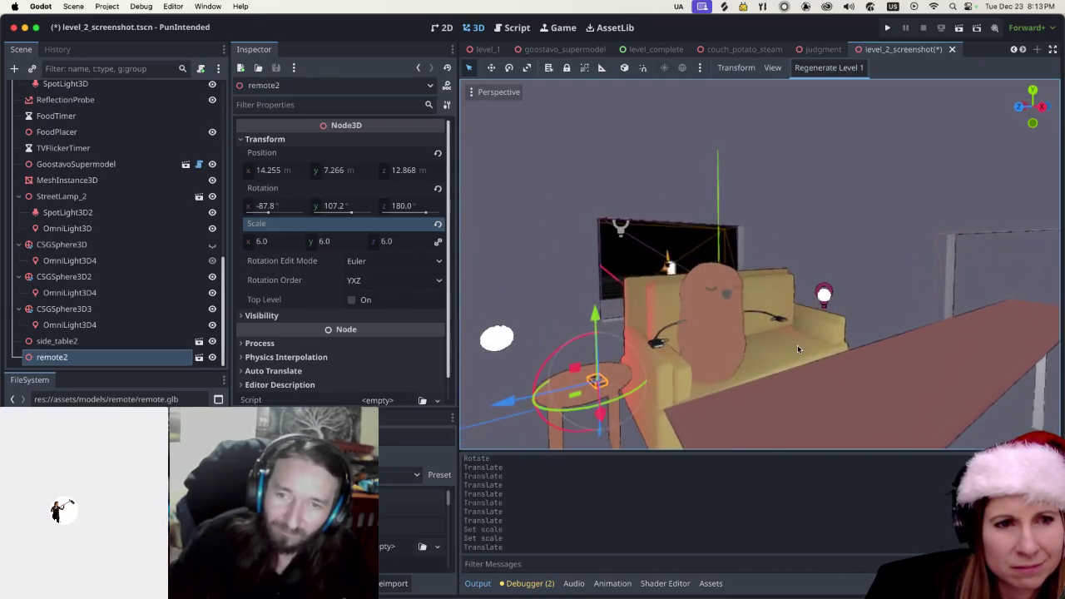
click(958, 28)
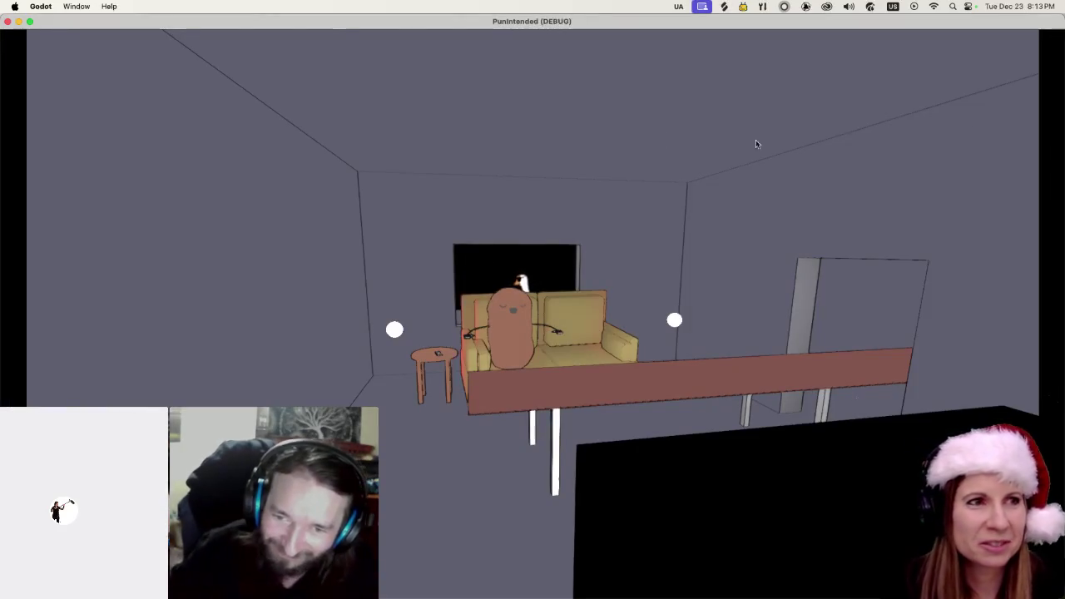
Close the PunIntended (DEBUG) window to end the test run
click(9, 24)
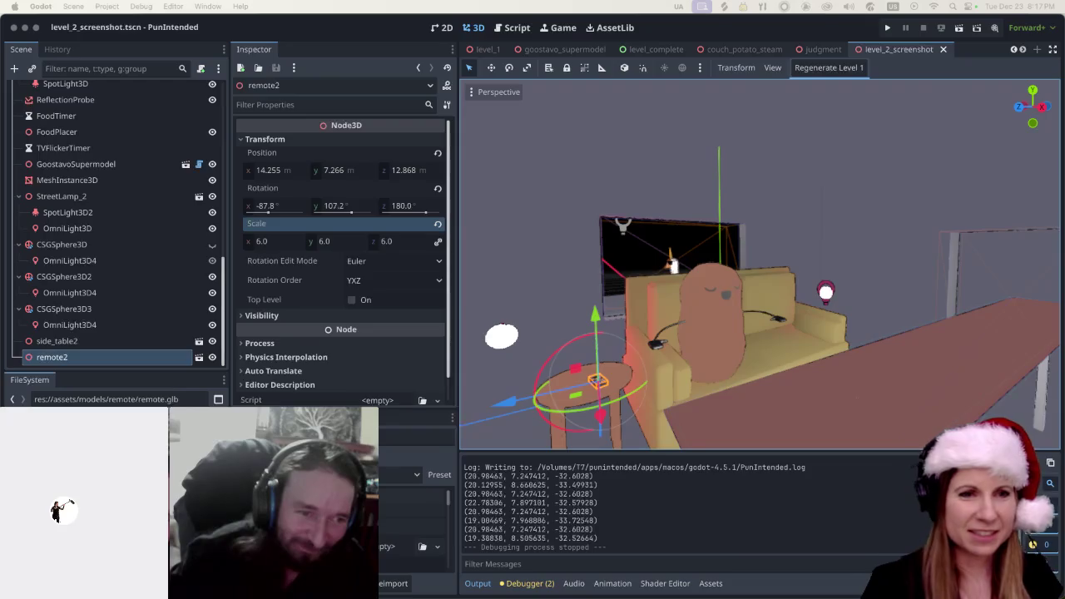
Reselect remote2 and enter 7 in its linked Scale field, making it 7.0 on every axis
click(568, 281)
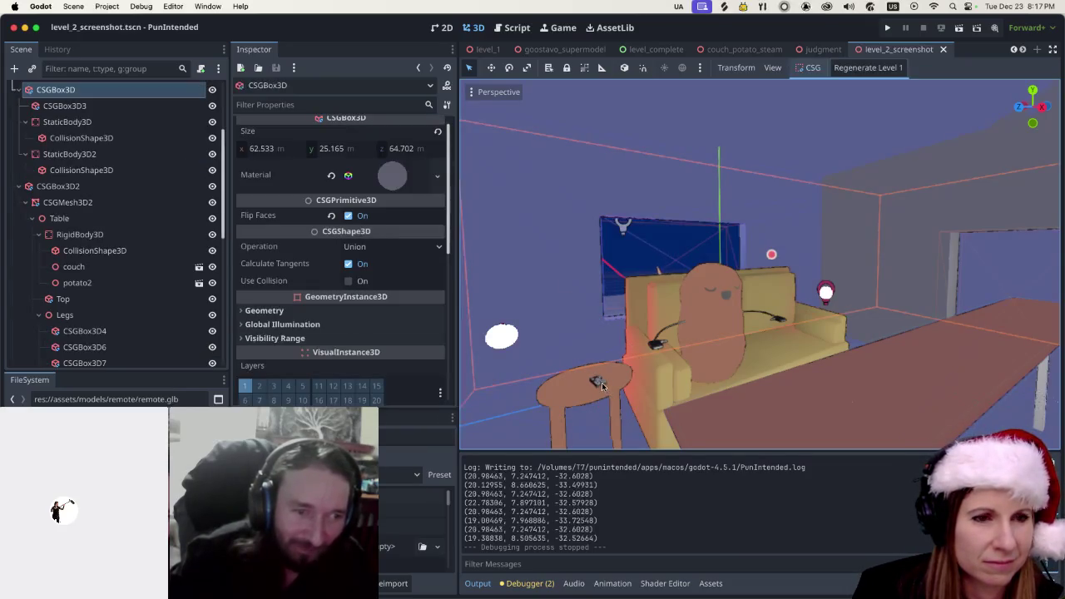
click(597, 381)
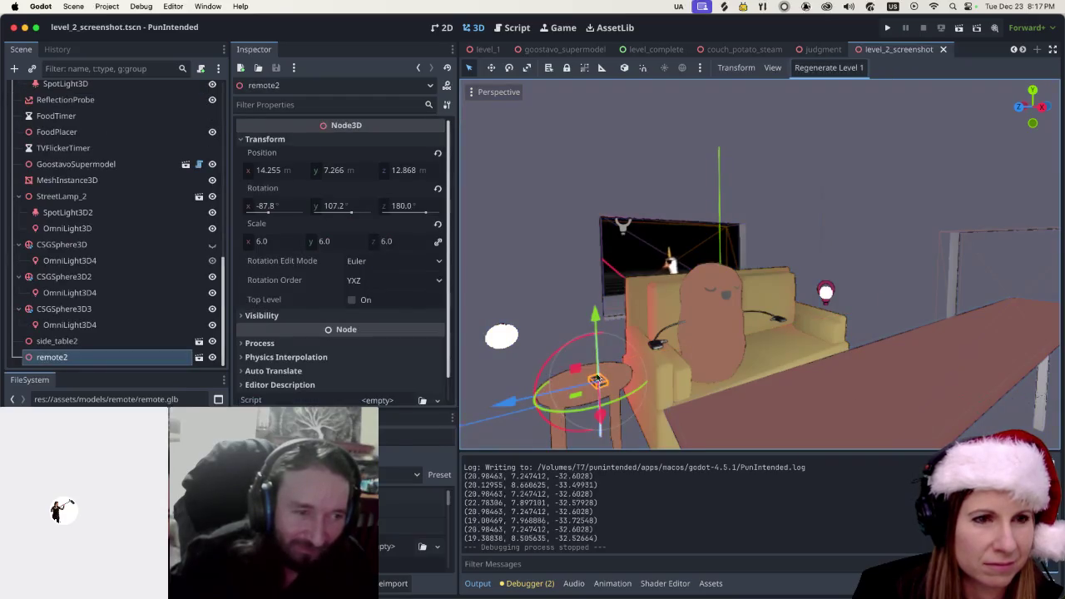
click(598, 381)
click(598, 381)
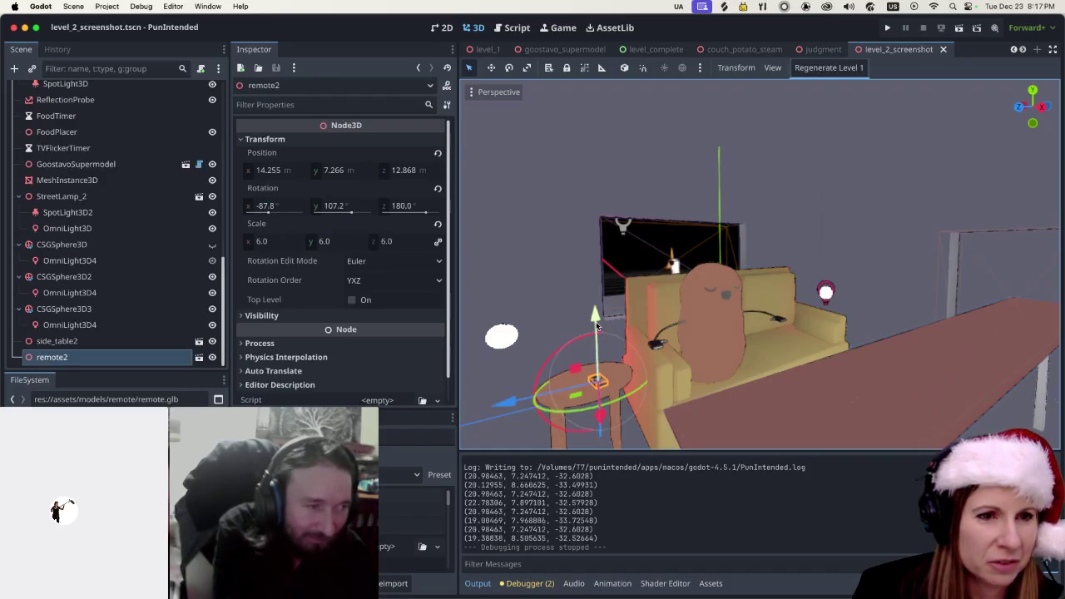
click(262, 242)
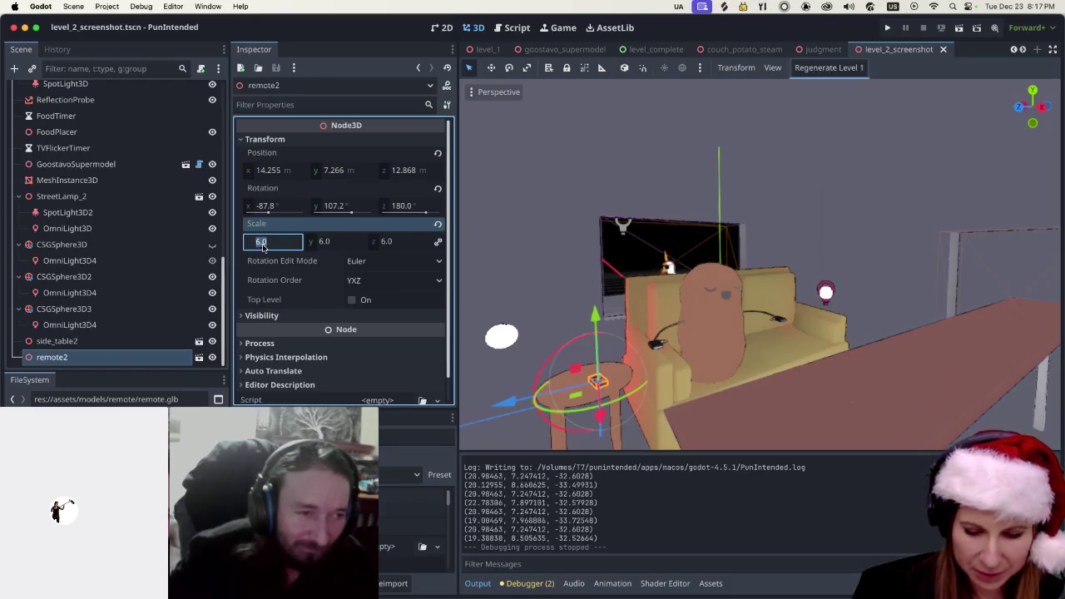
text(7)
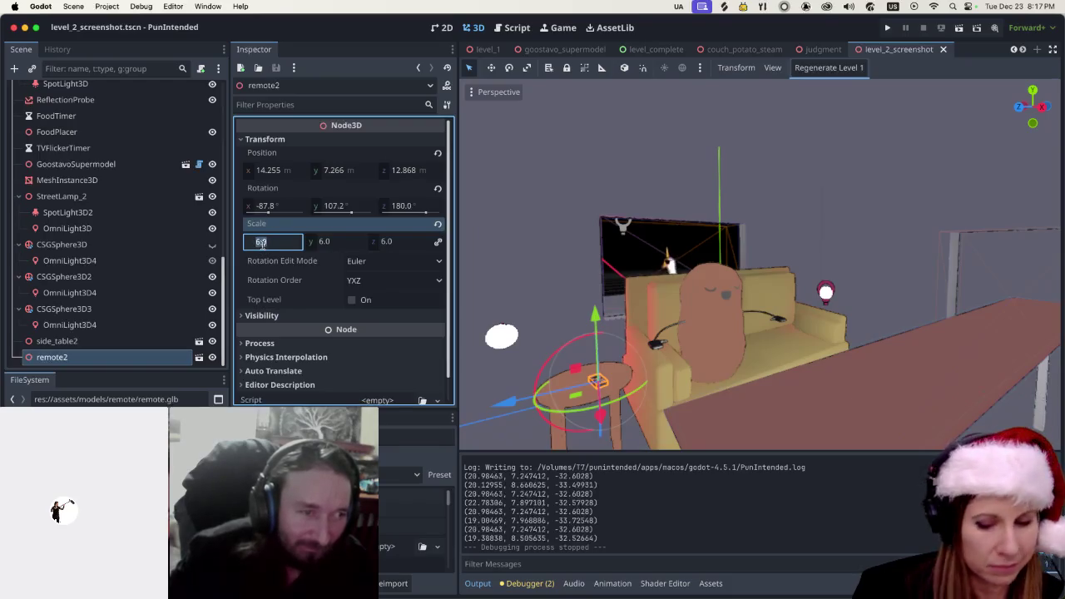
key(Return)
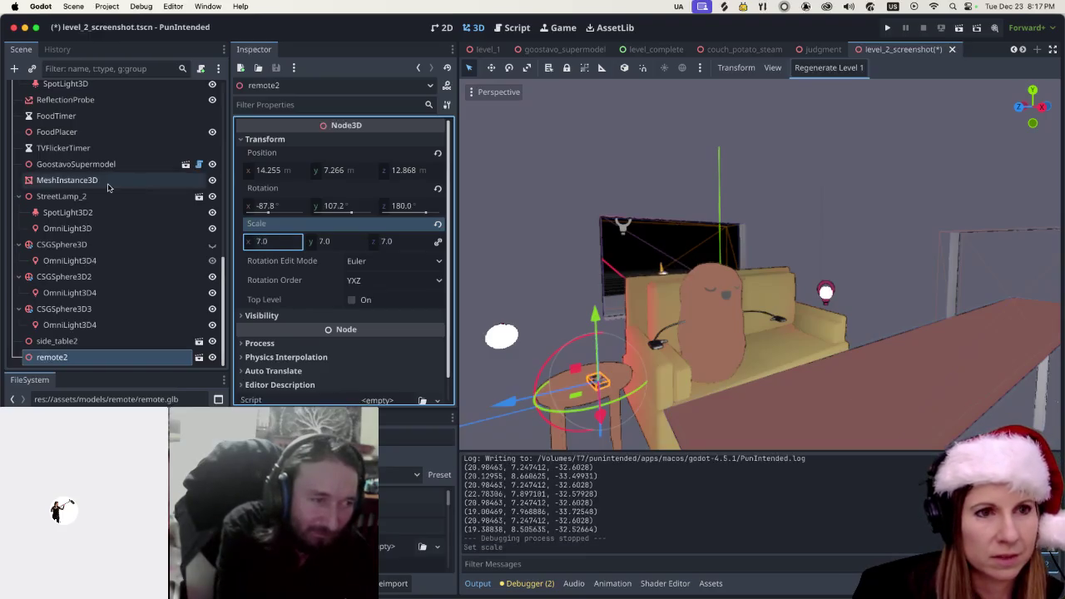
click(458, 230)
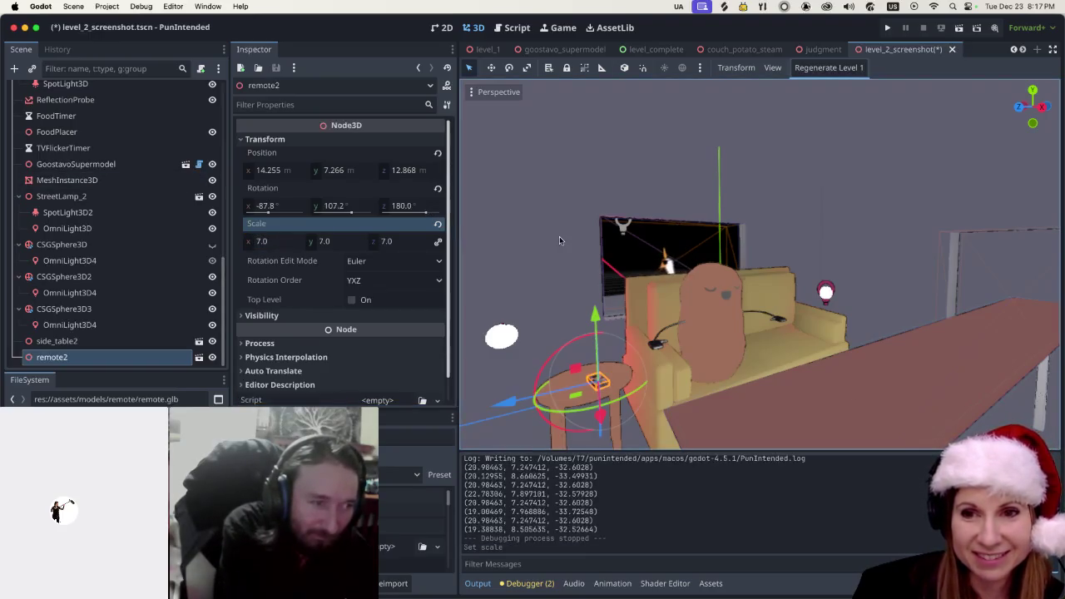
click(537, 262)
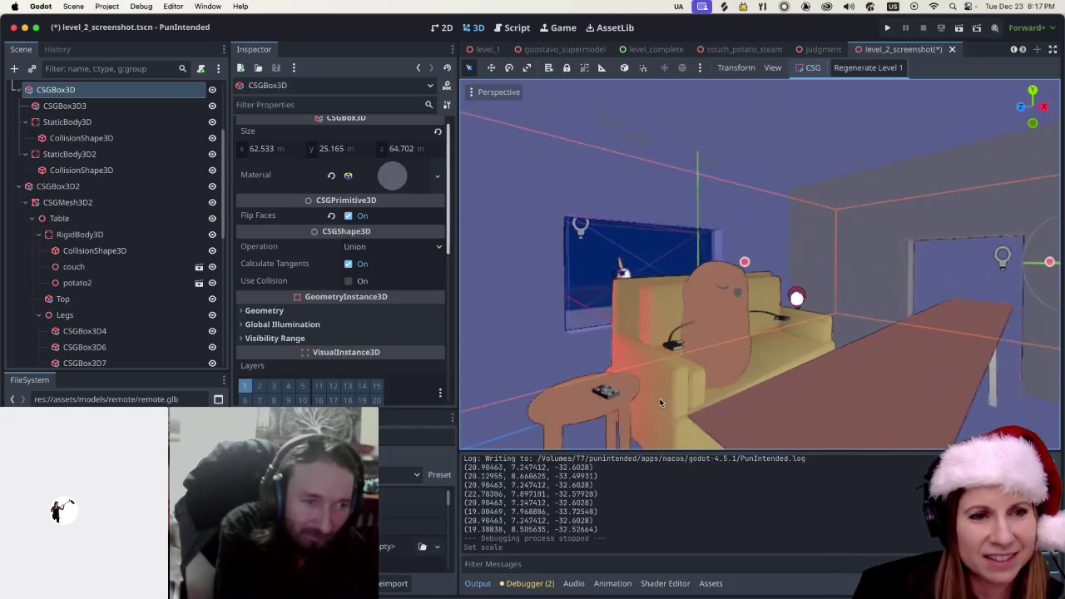
scroll(701, 391, up, 3)
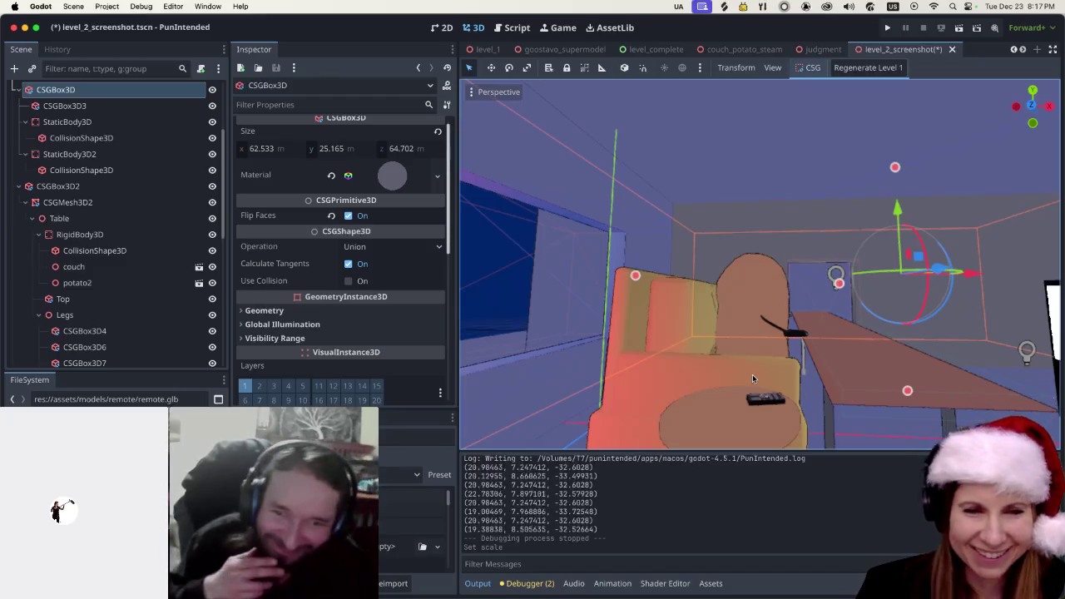
mouse_move(751, 376)
mouse_down()
mouse_move(777, 412)
mouse_move(721, 444)
mouse_move(740, 424)
mouse_up()
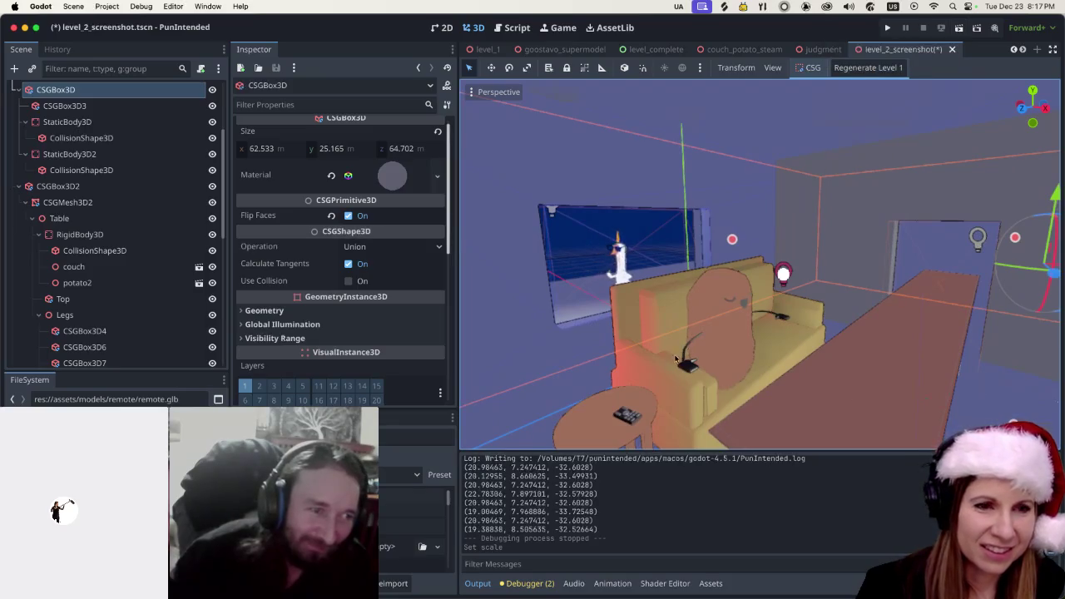
click(627, 414)
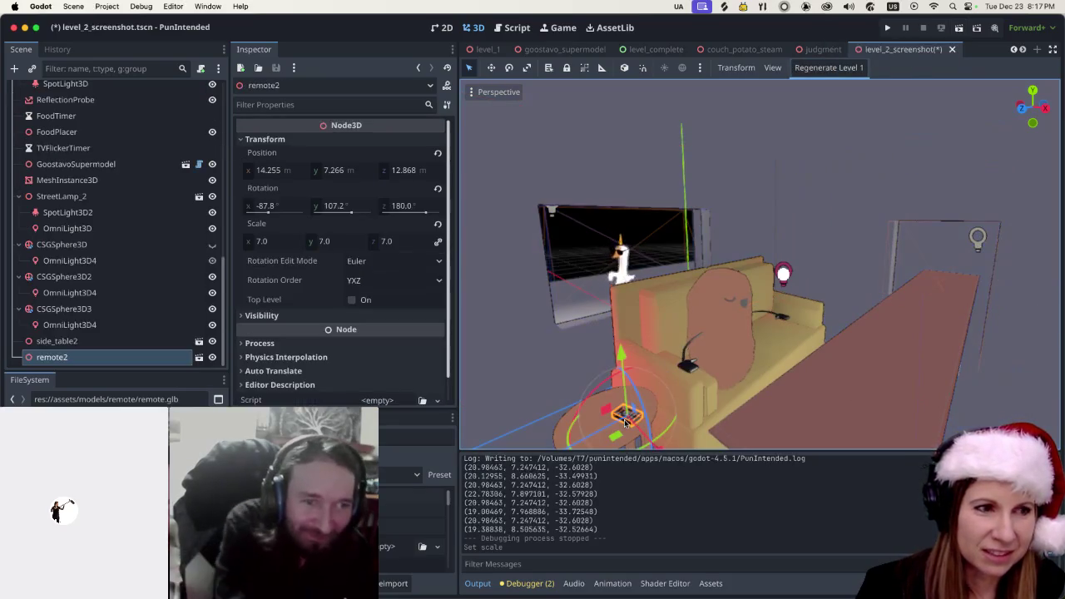
double_click(180, 399)
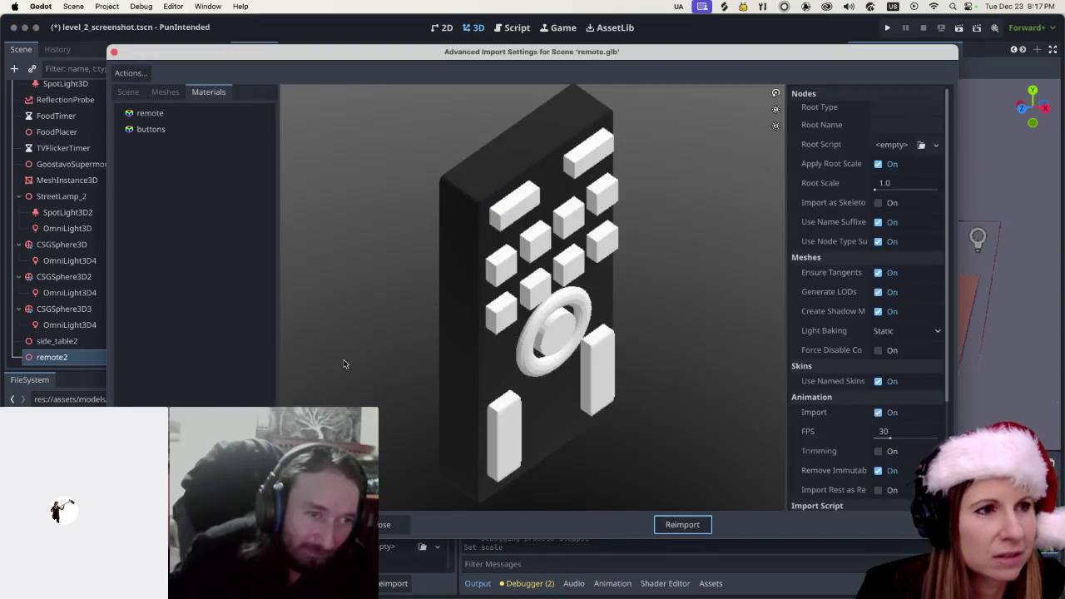
click(220, 115)
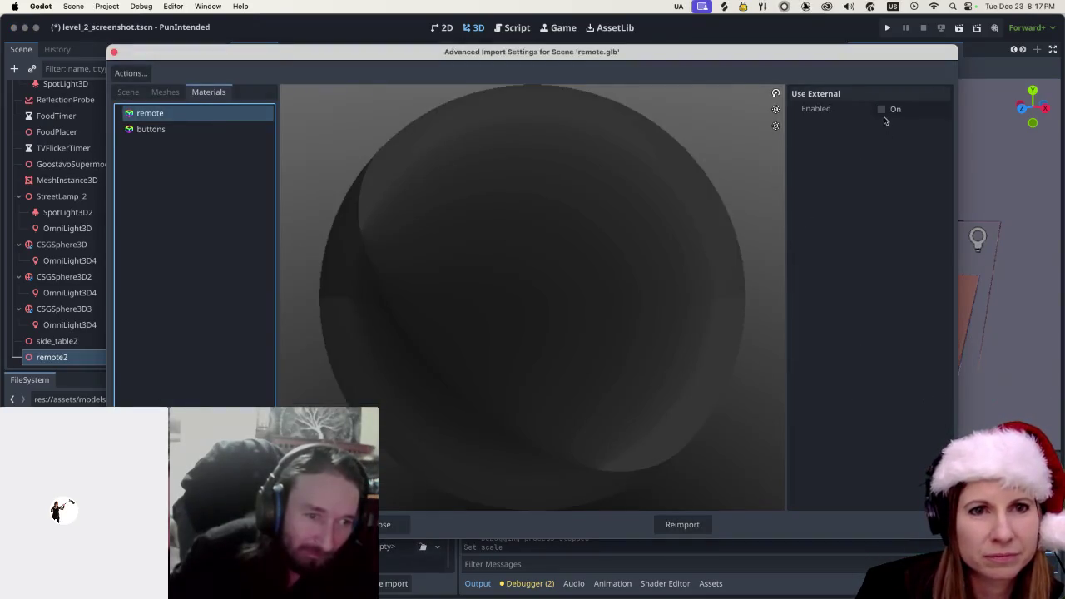
click(881, 110)
click(942, 128)
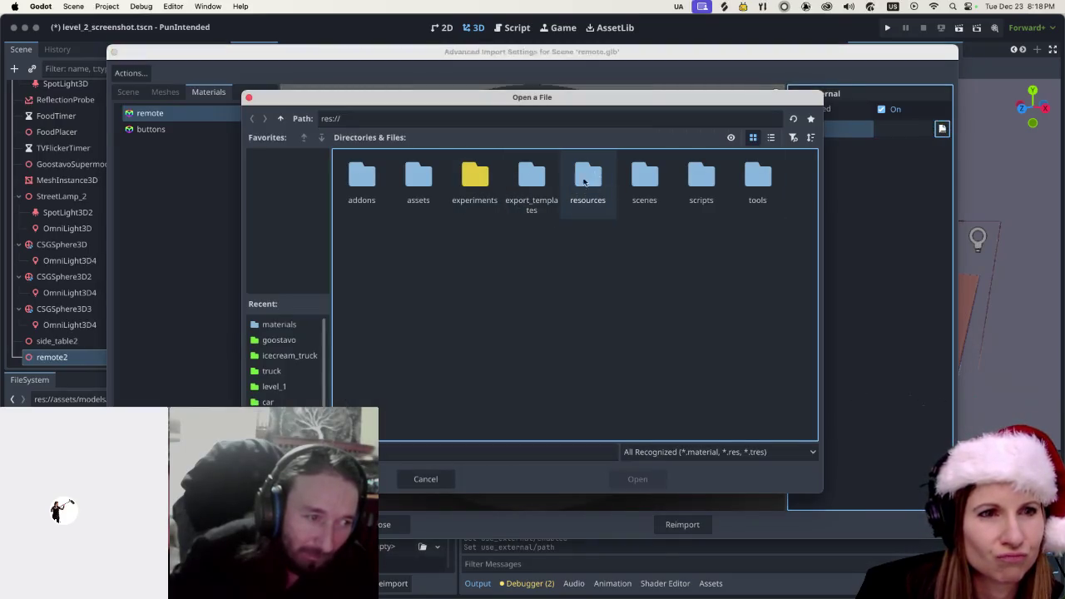
double_click(579, 185)
double_click(421, 176)
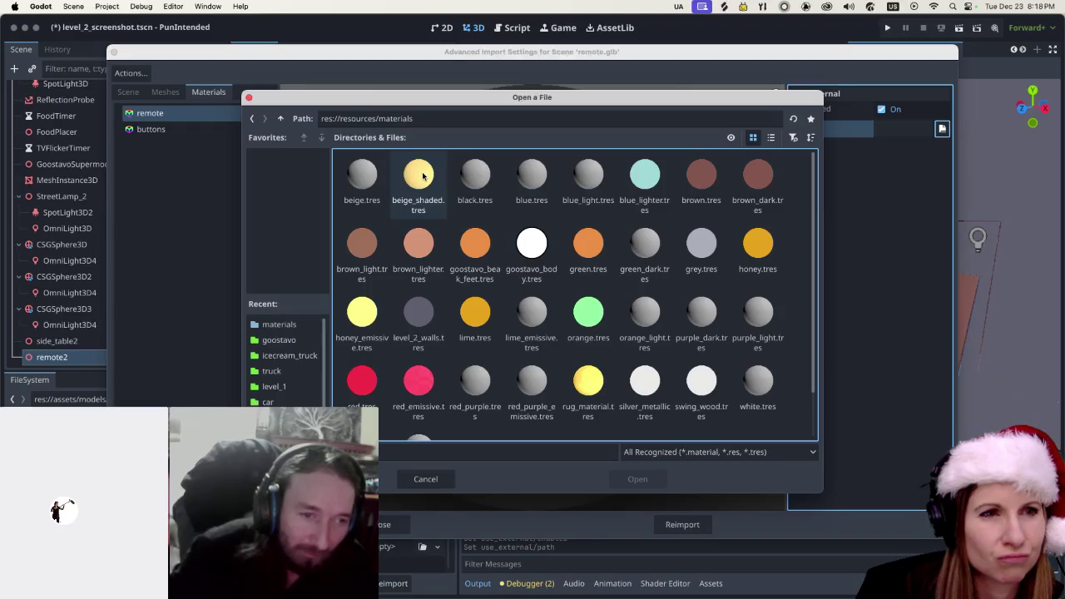
scroll(541, 380, down, 2)
scroll(545, 351, up, 2)
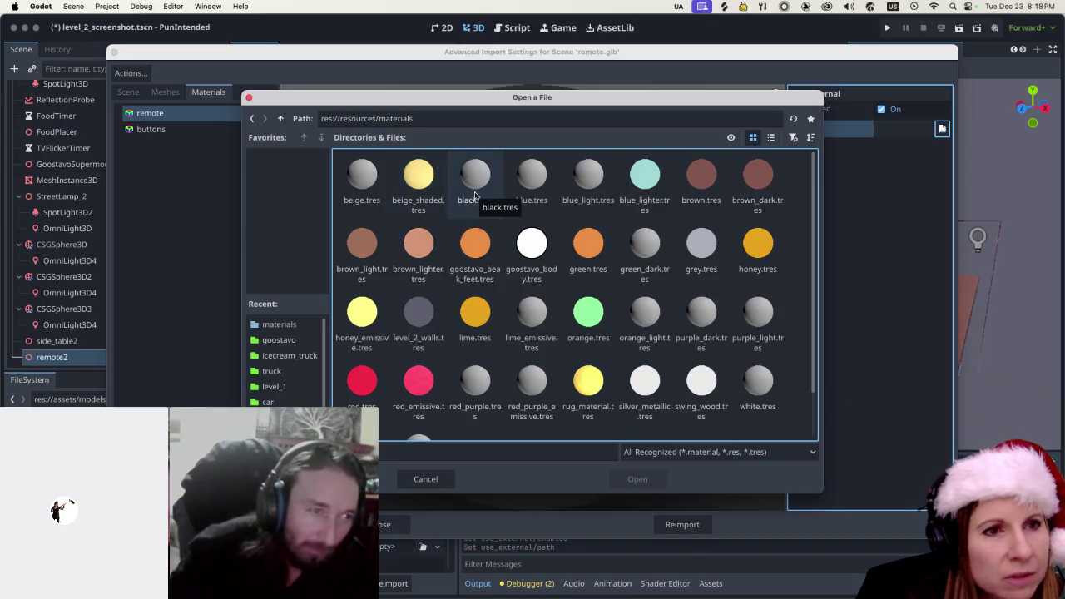
click(442, 479)
click(391, 526)
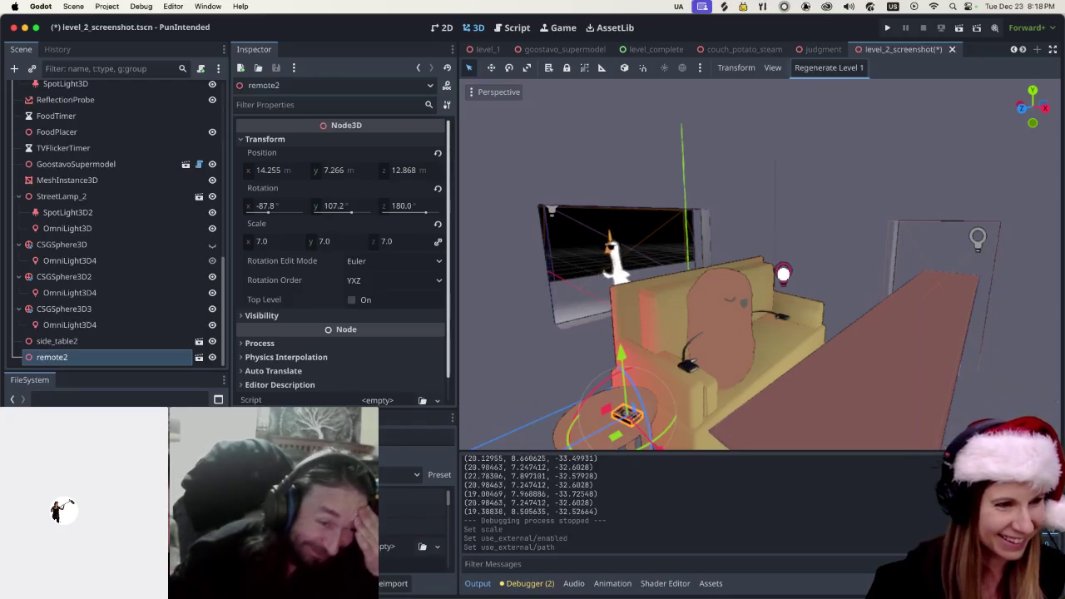
click(83, 433)
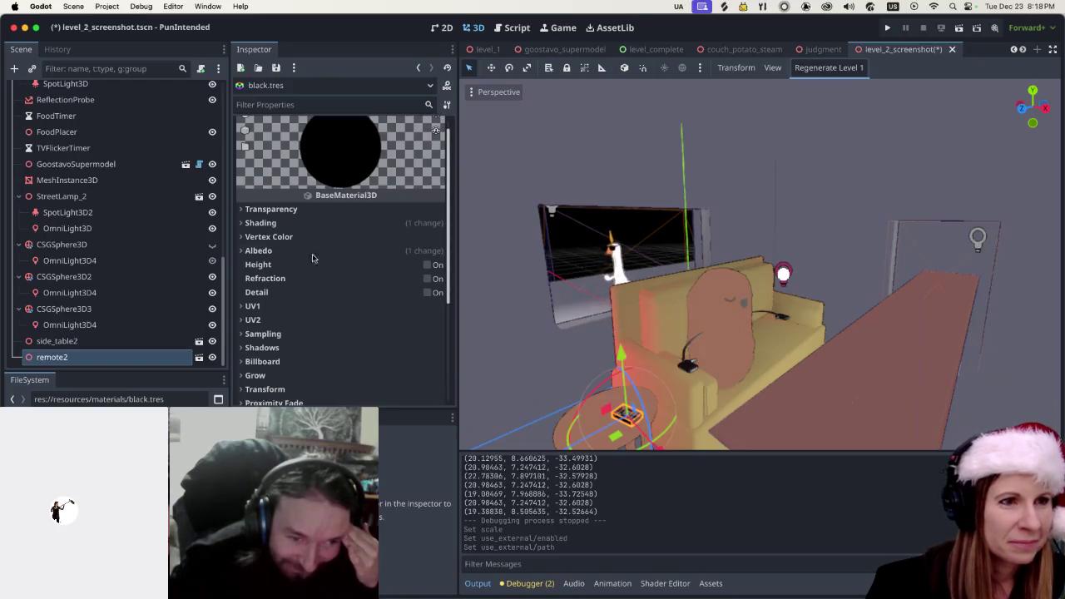
Check black.tres's Shading section, then reopen the import settings of remote.glb
scroll(249, 233, down, 1)
click(241, 223)
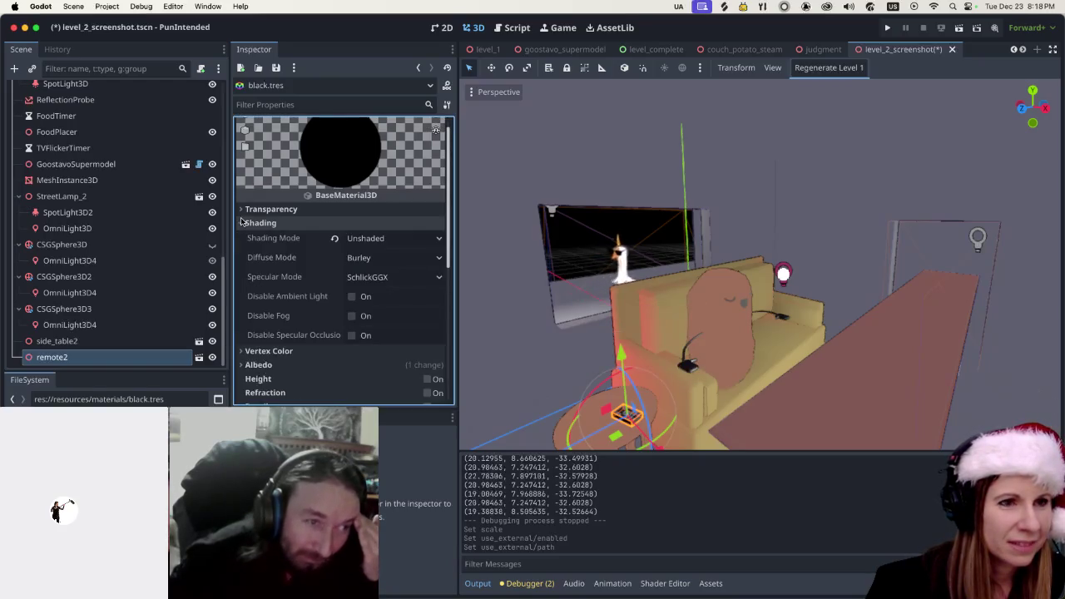
click(242, 222)
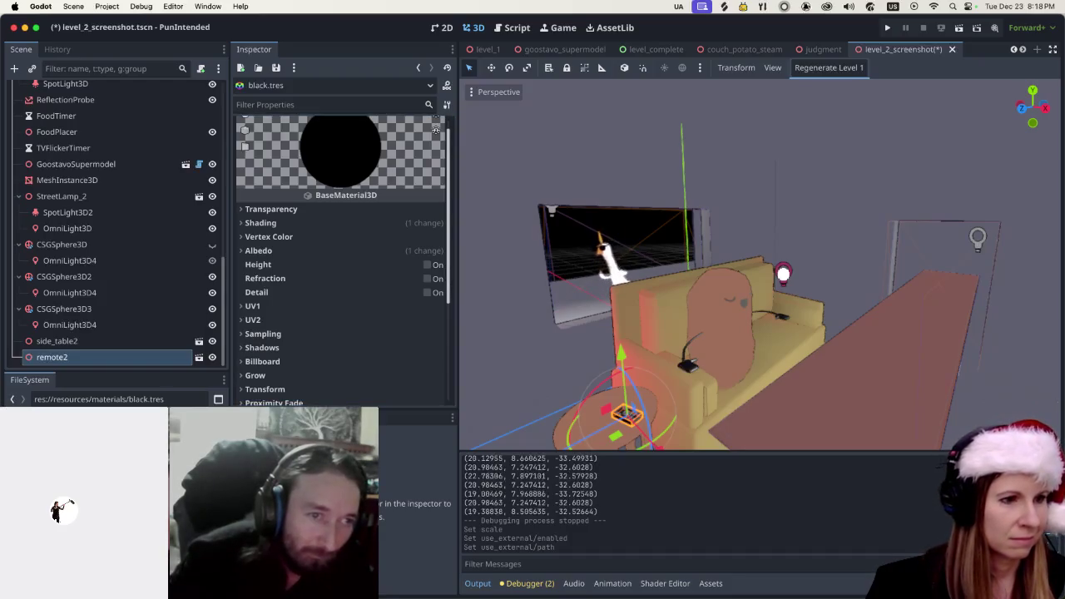
click(199, 357)
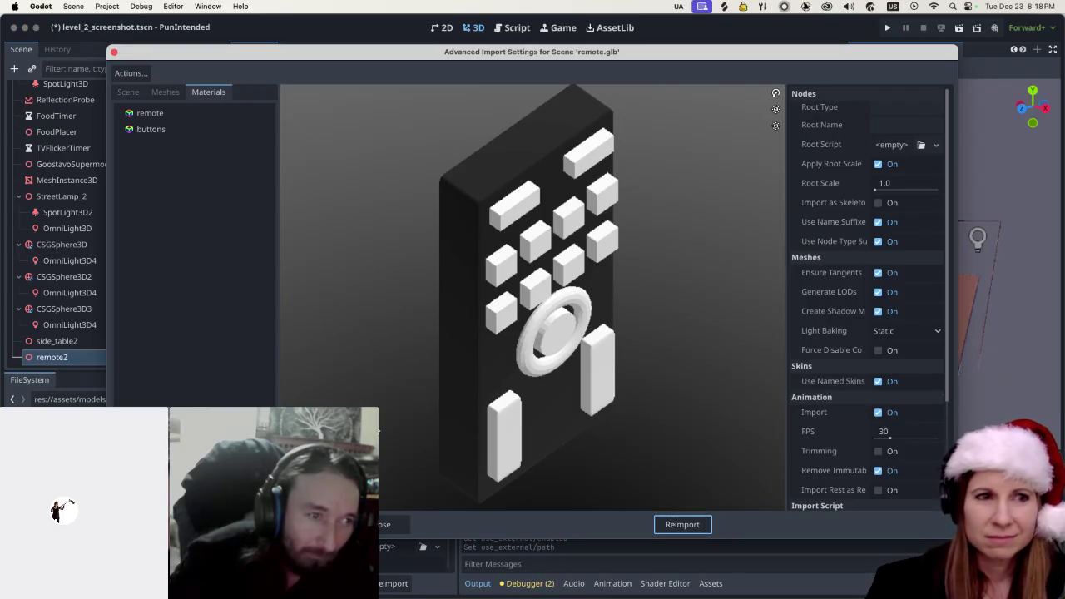
Set the remote's main material to use the external black material from res://resources/materials
click(186, 113)
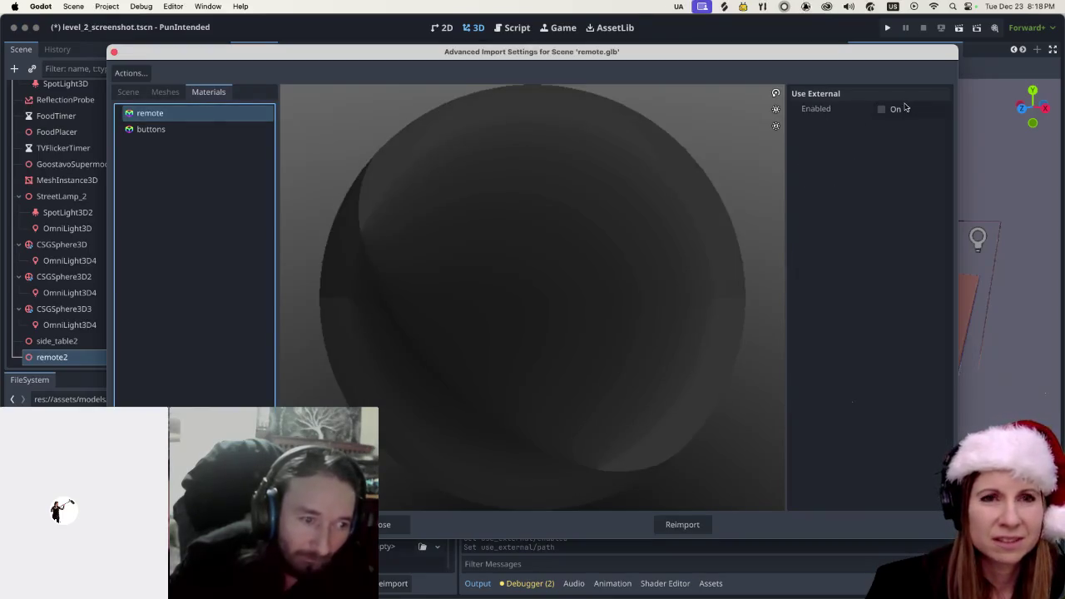
click(880, 110)
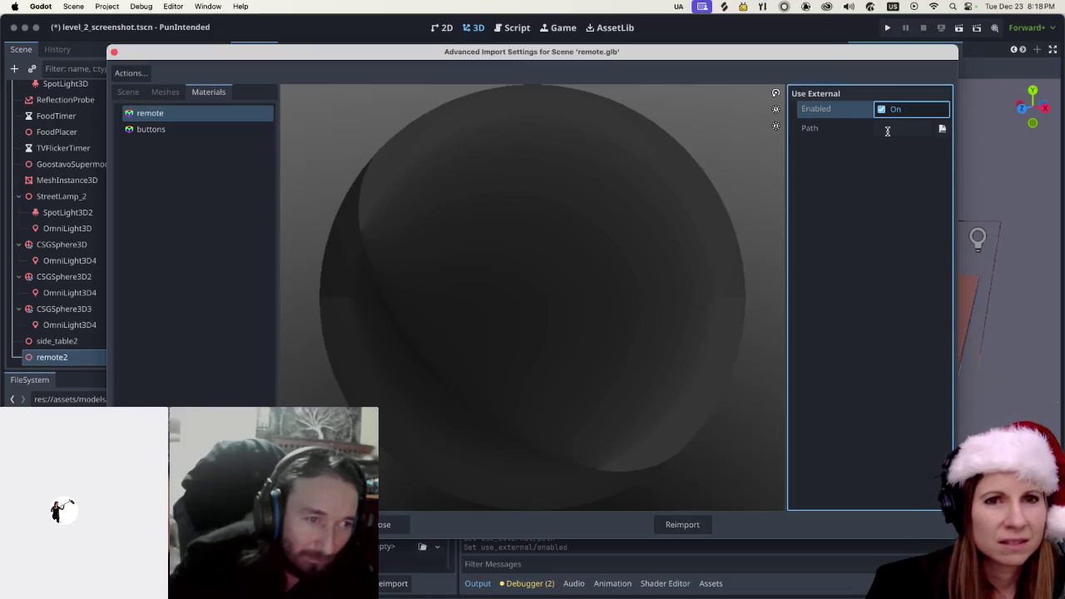
click(888, 131)
click(941, 129)
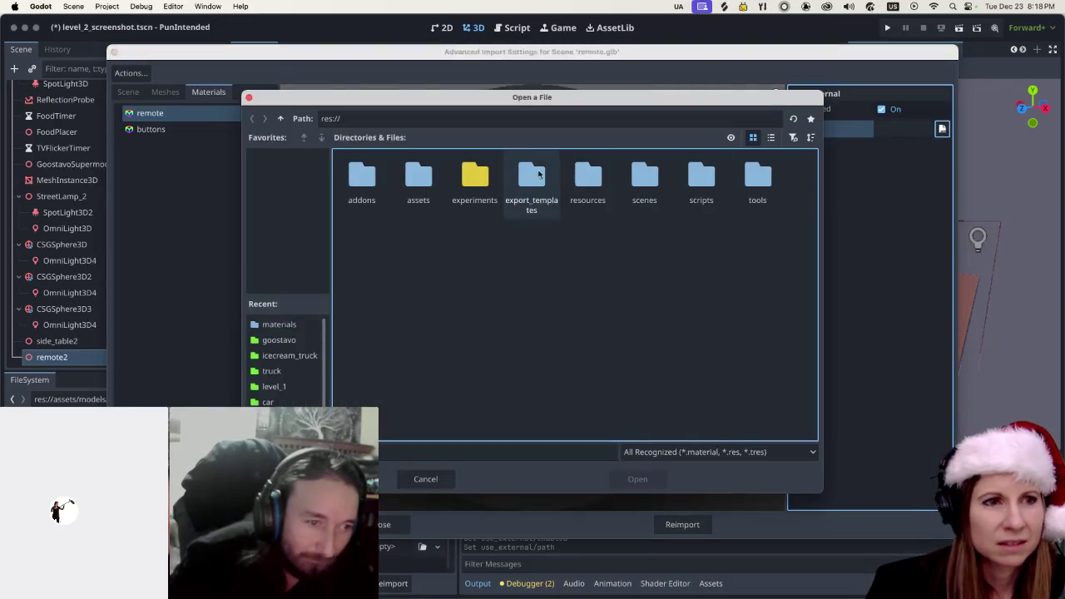
double_click(588, 176)
double_click(418, 179)
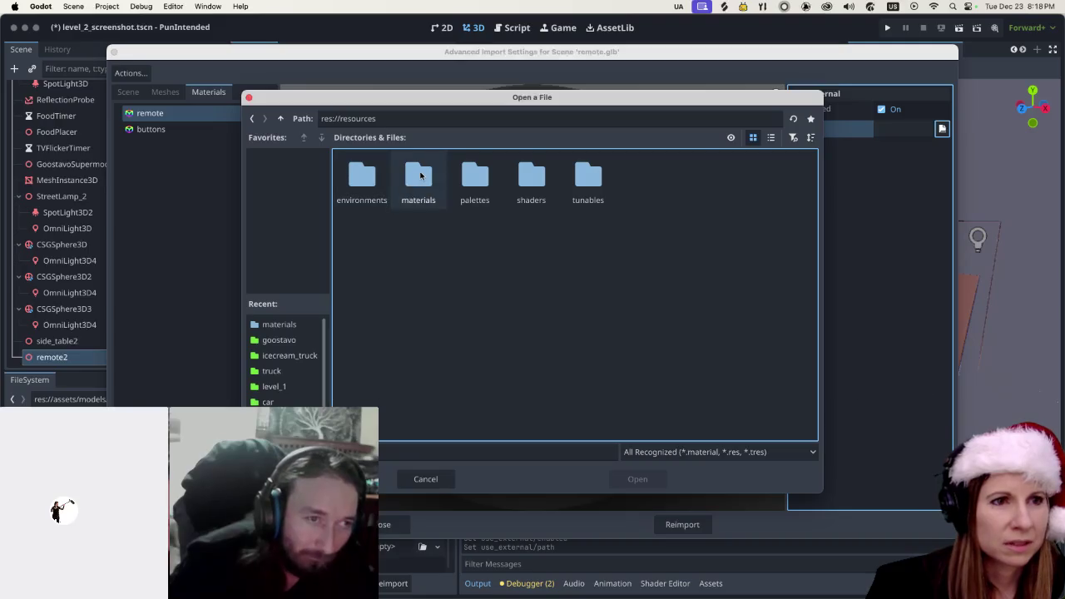
scroll(526, 314, down, 2)
scroll(526, 315, up, 2)
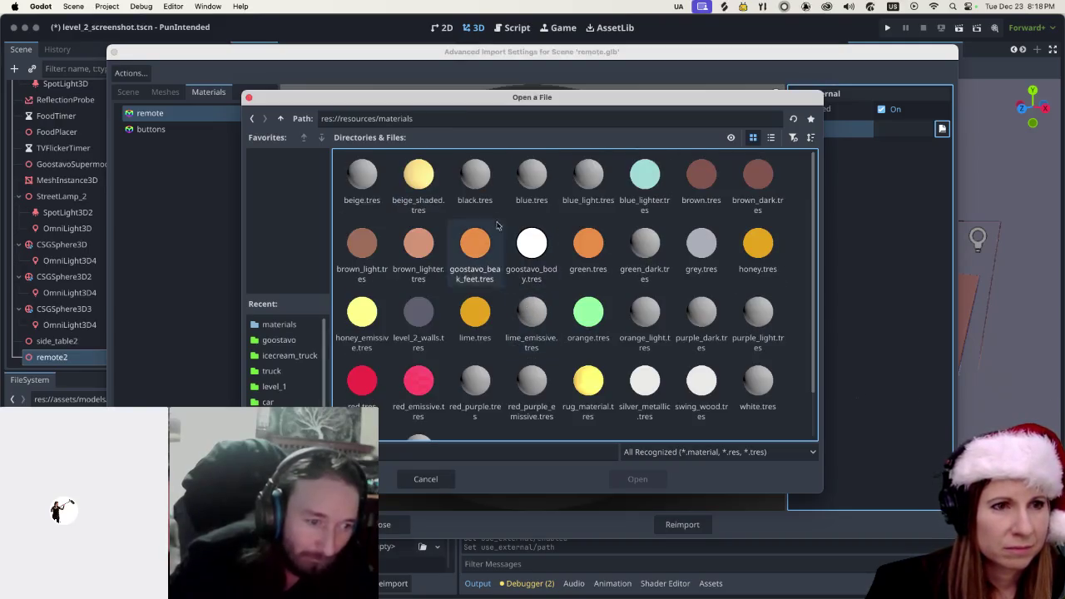
click(474, 177)
click(637, 479)
Assign white.tres as the buttons' external material and reimport remote.glb
click(229, 131)
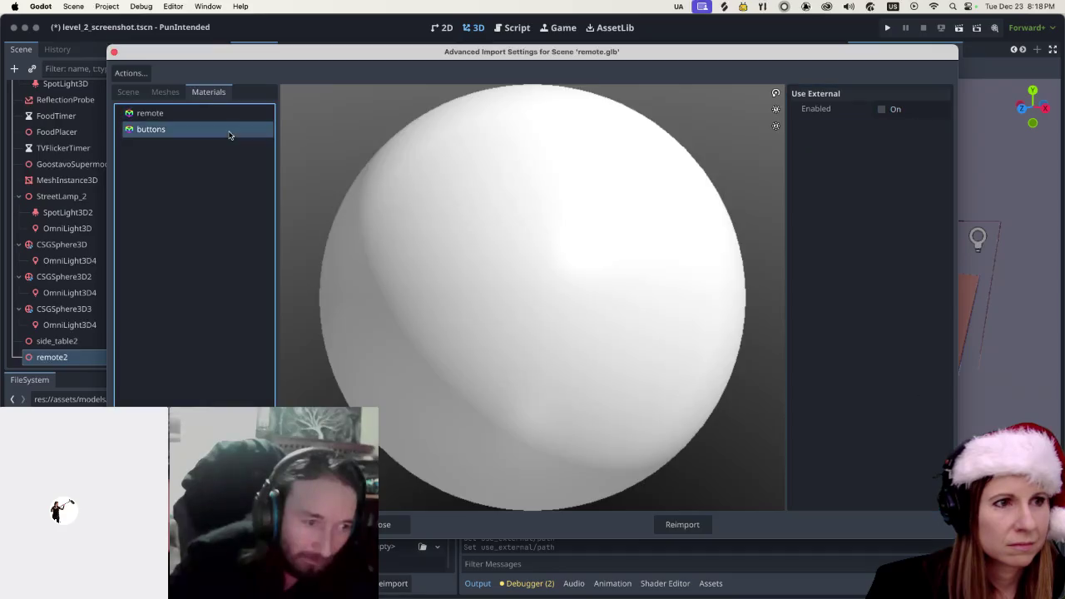
click(879, 109)
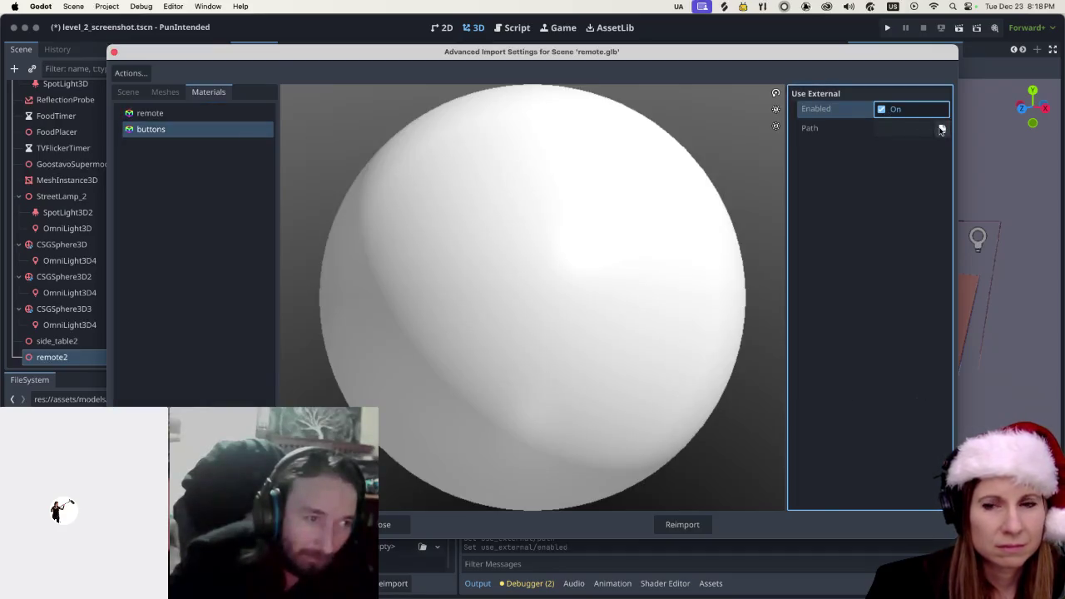
click(942, 129)
double_click(598, 178)
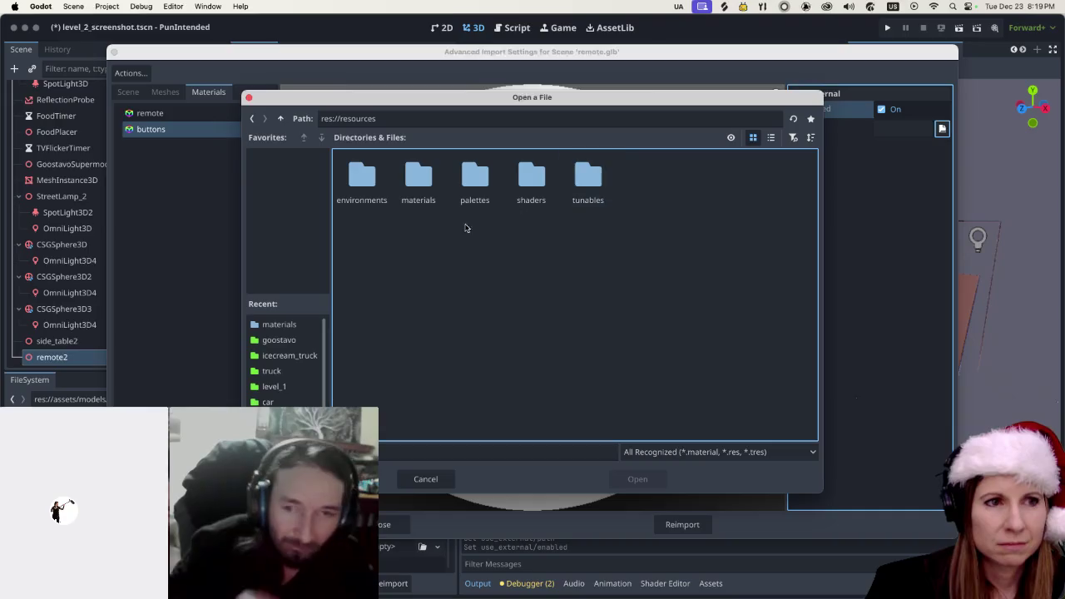
double_click(418, 179)
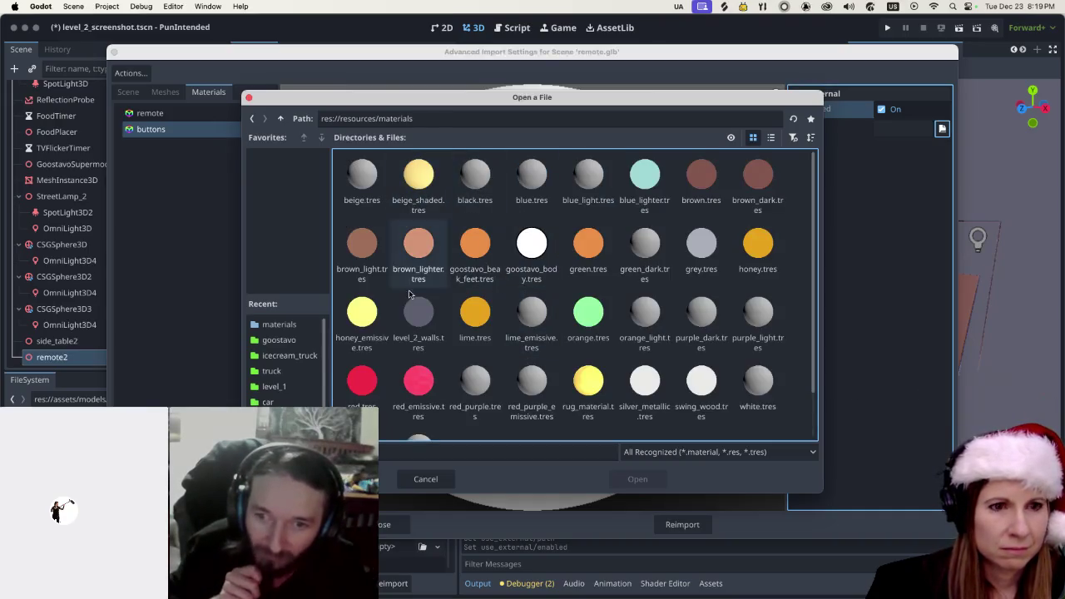
scroll(664, 354, down, 2)
scroll(664, 354, up, 2)
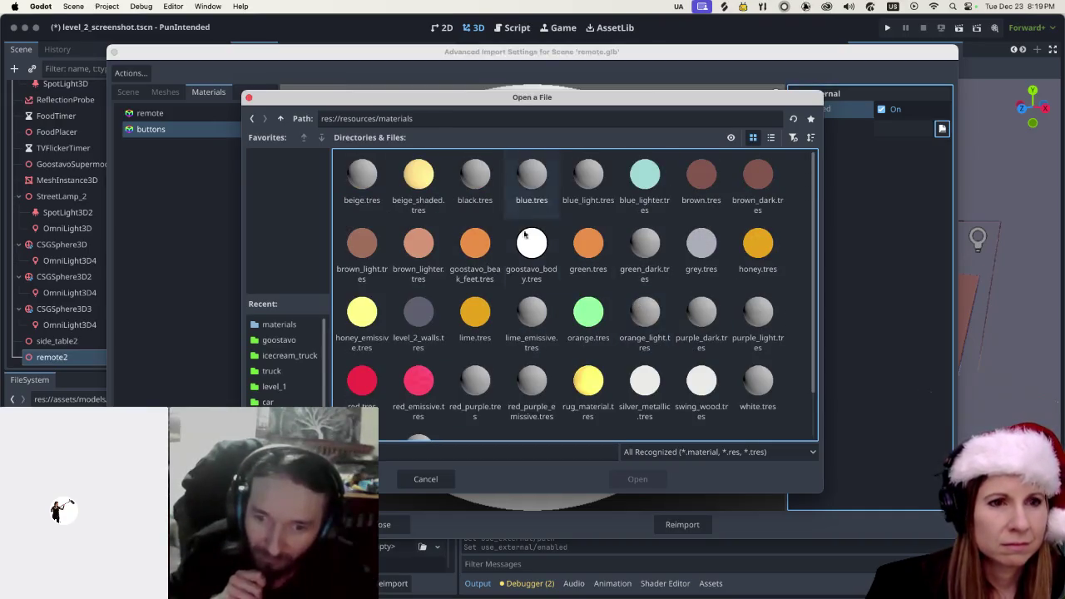
click(754, 383)
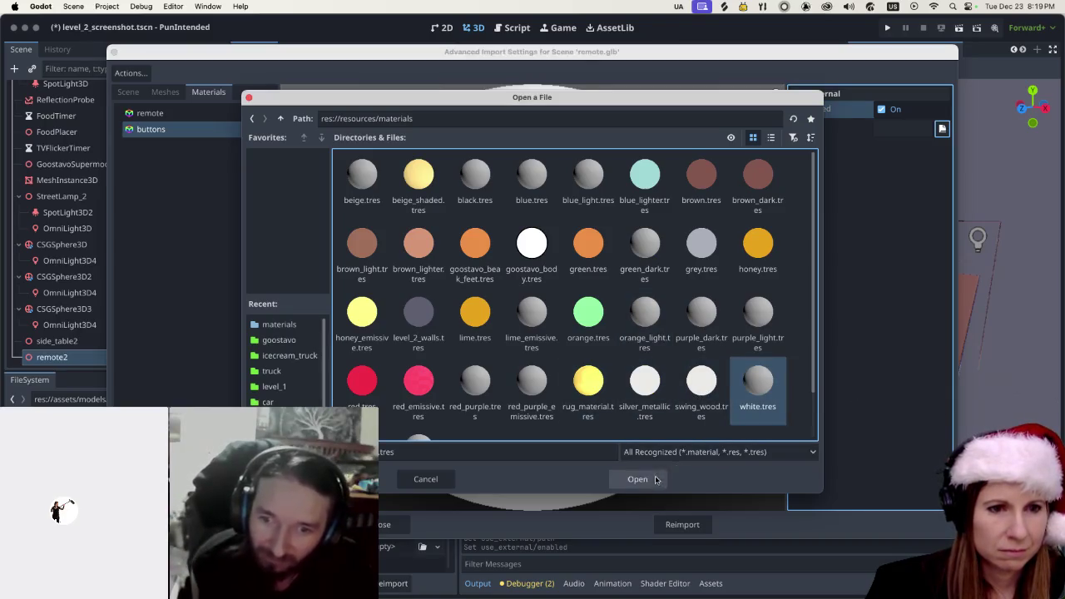
click(649, 479)
click(683, 525)
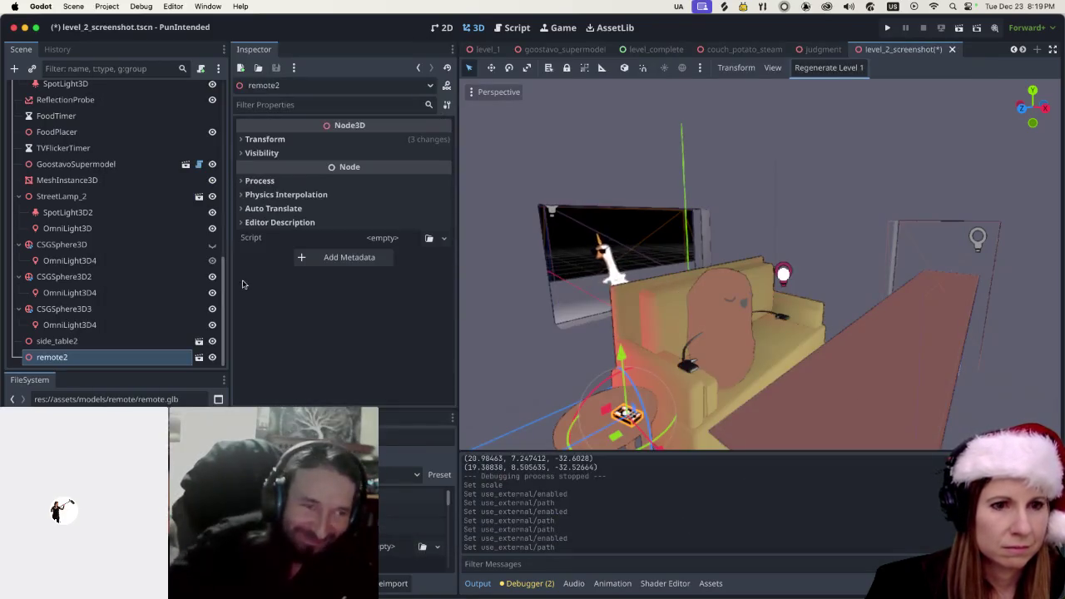
Select remote2, save and test-run the level_2_screenshot scene, then close the game window
click(626, 417)
click(959, 27)
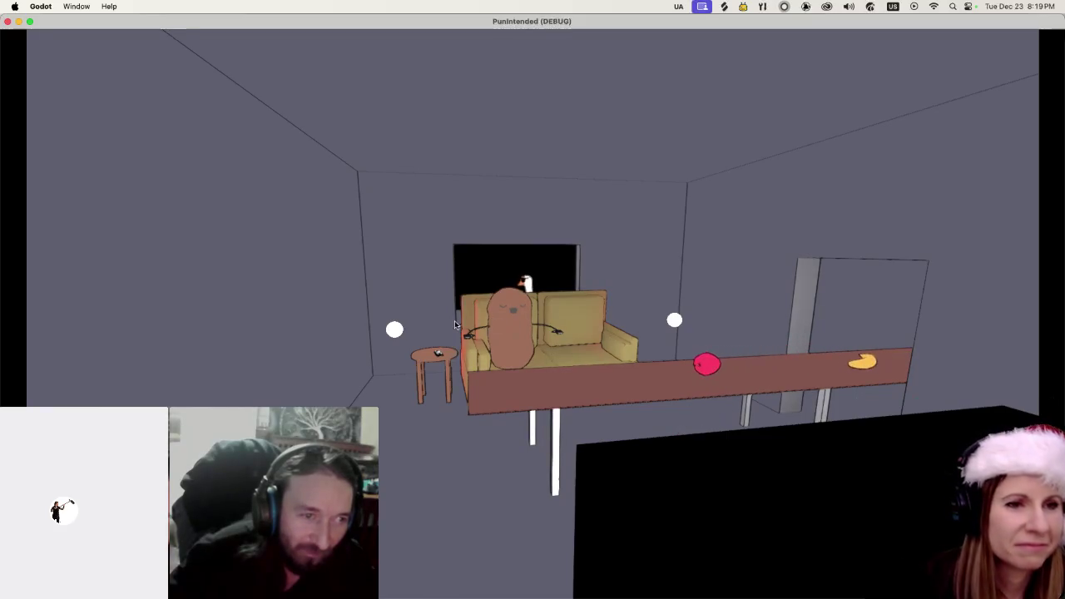
click(9, 23)
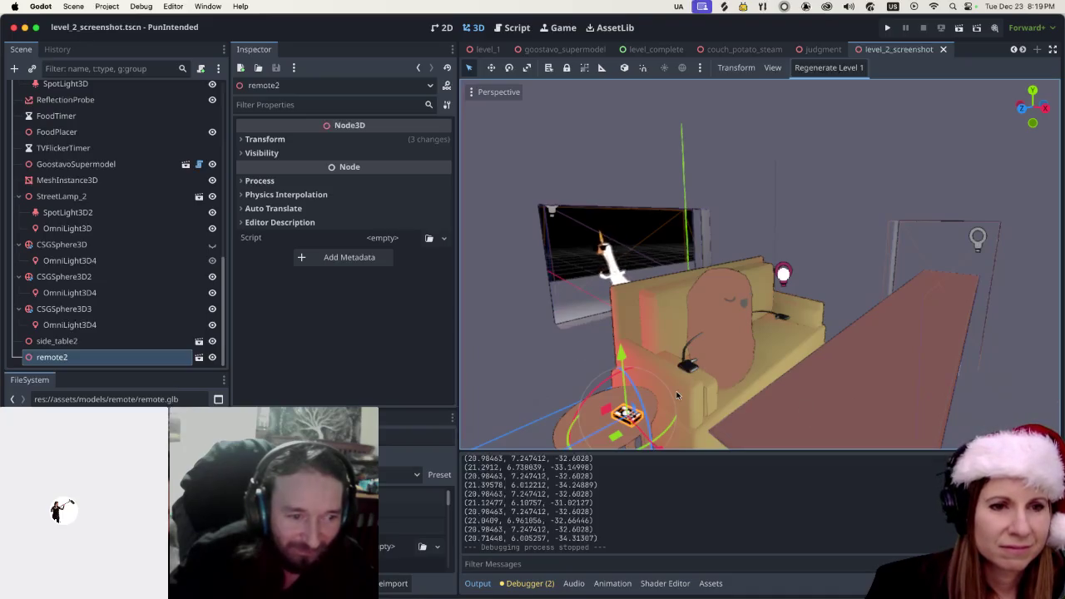
Change remote2's linked Transform scale from 7 to 8 on all axes
click(104, 358)
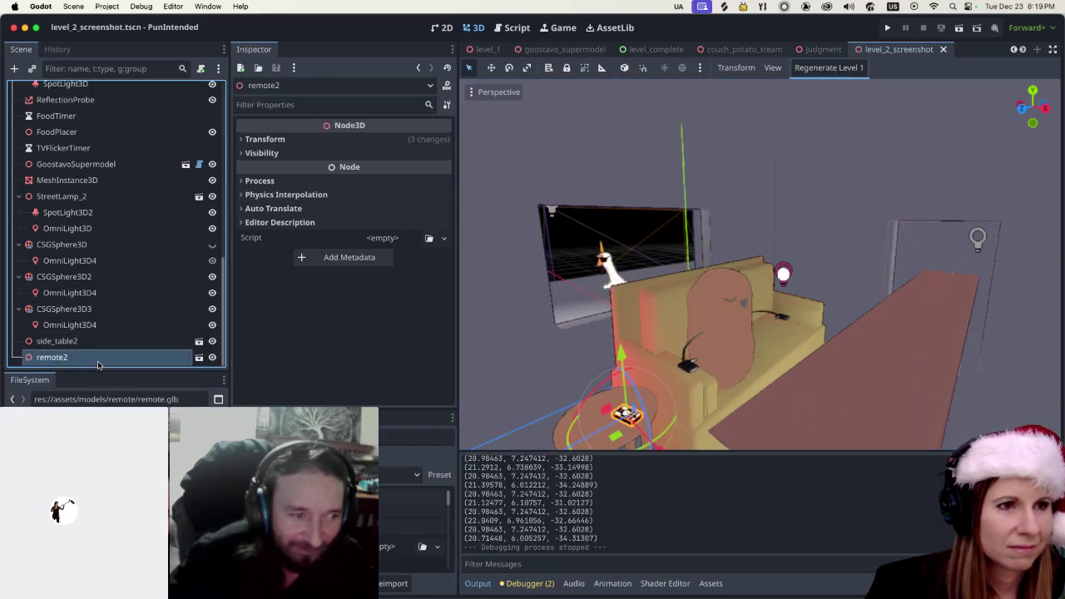
click(260, 139)
click(267, 248)
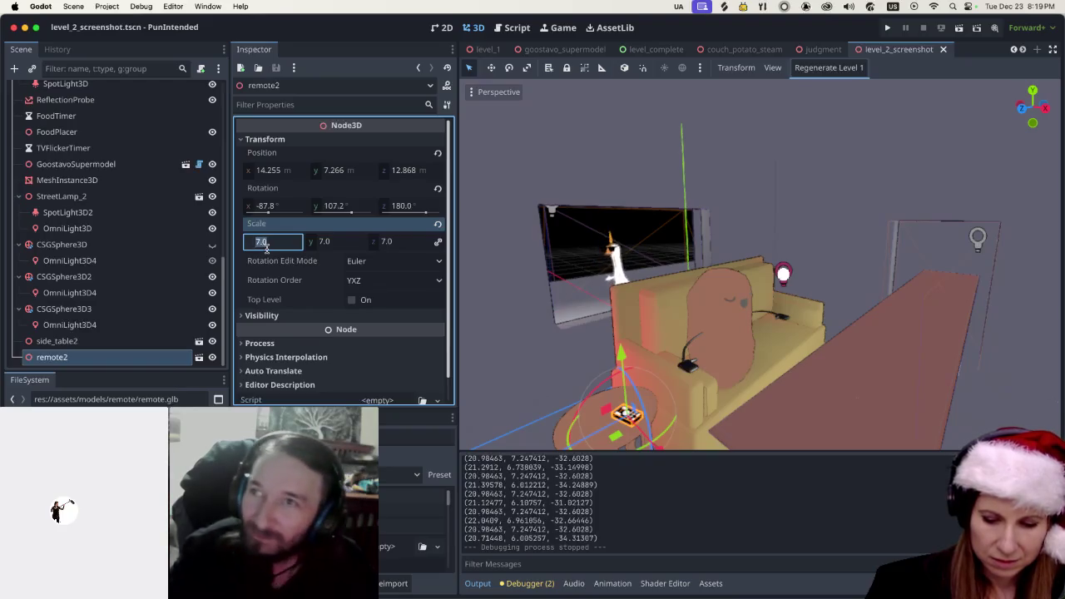
text(8)
key(Return)
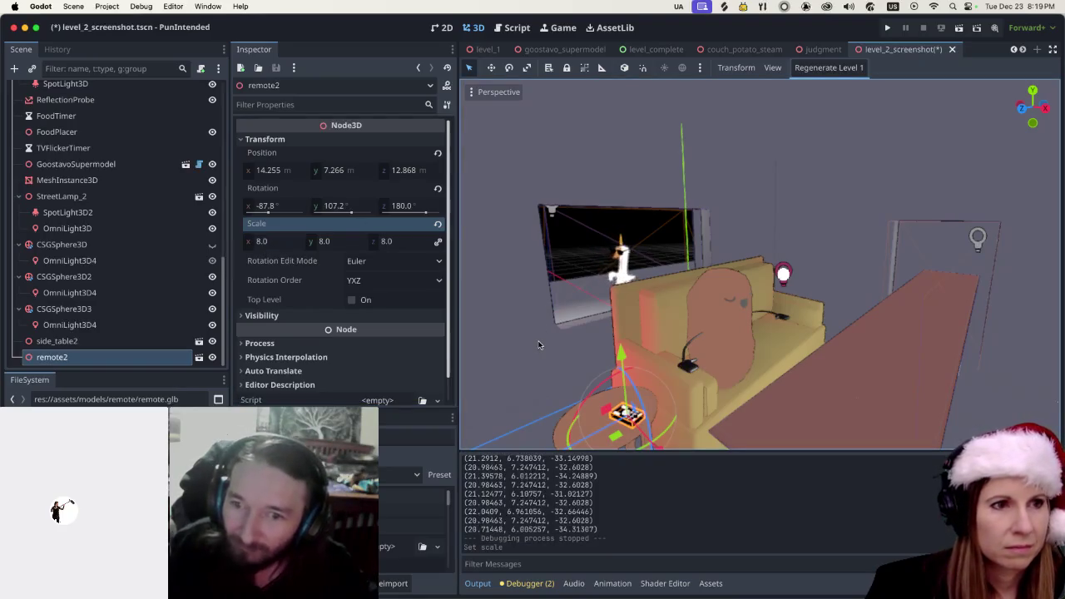
click(536, 342)
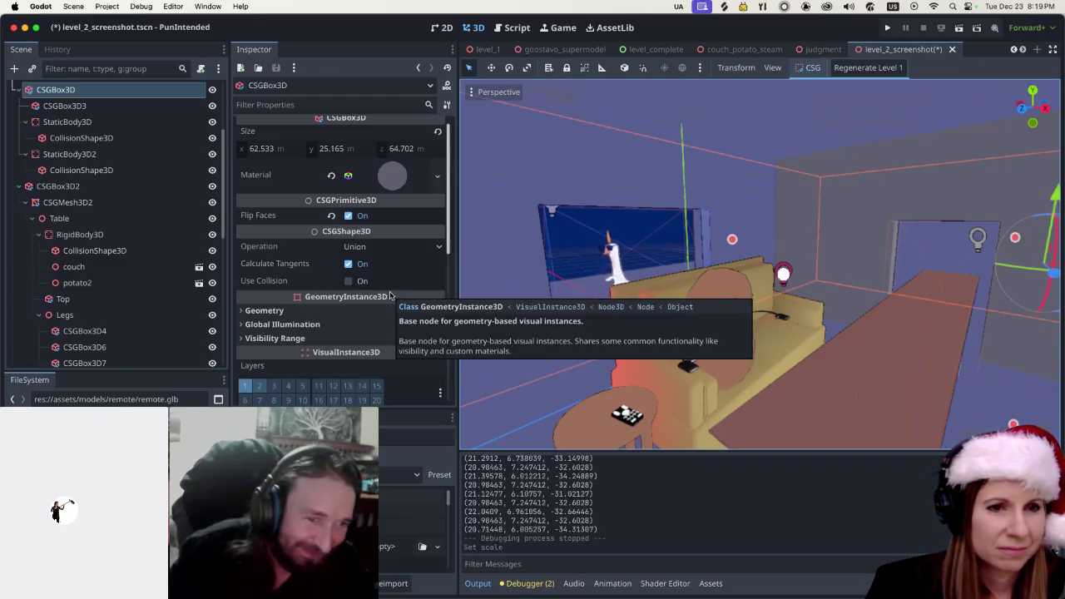
mouse_move(735, 376)
mouse_down()
mouse_move(778, 362)
mouse_move(683, 382)
mouse_move(694, 380)
mouse_up()
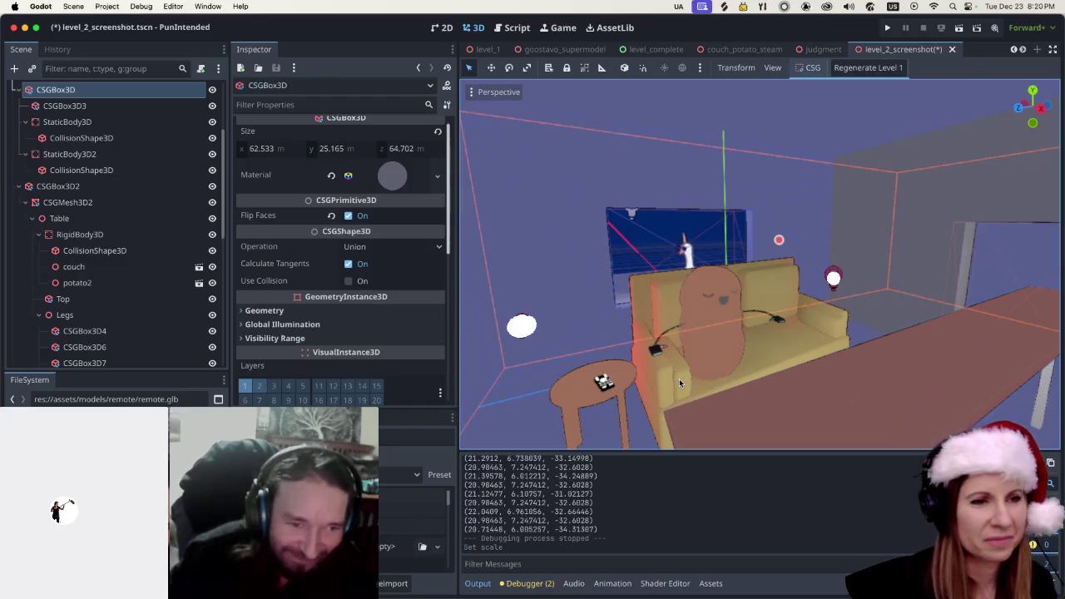
click(711, 355)
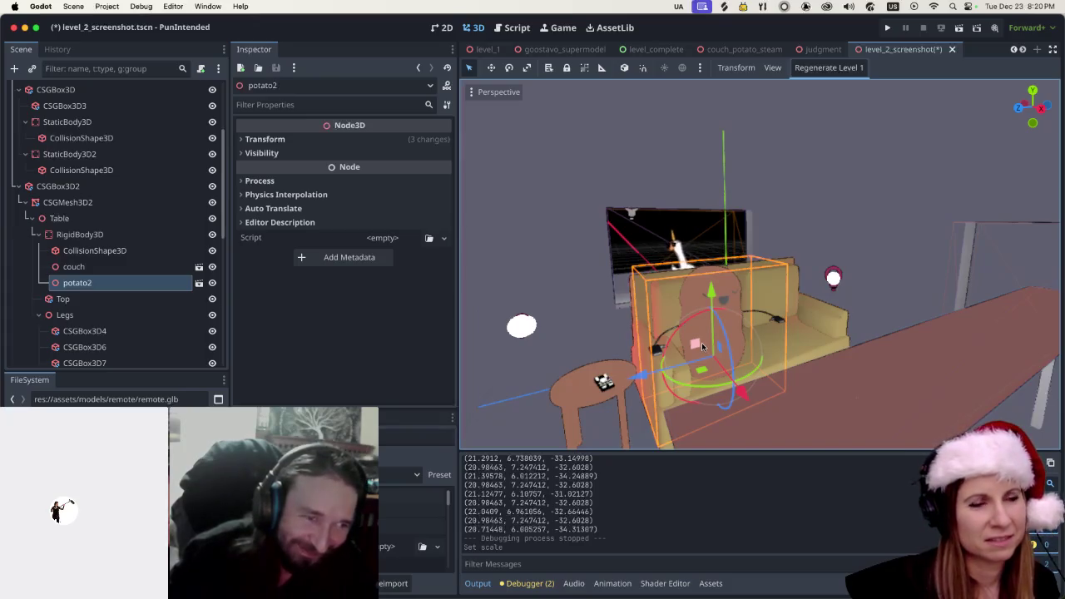
click(836, 201)
scroll(832, 274, left, 10)
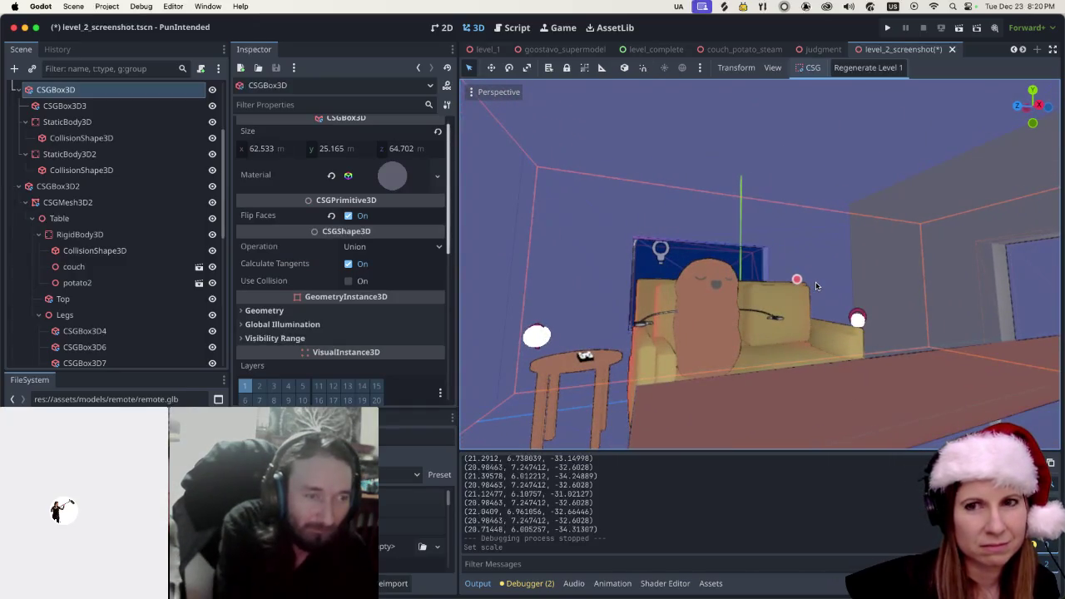
scroll(761, 330, down, 5)
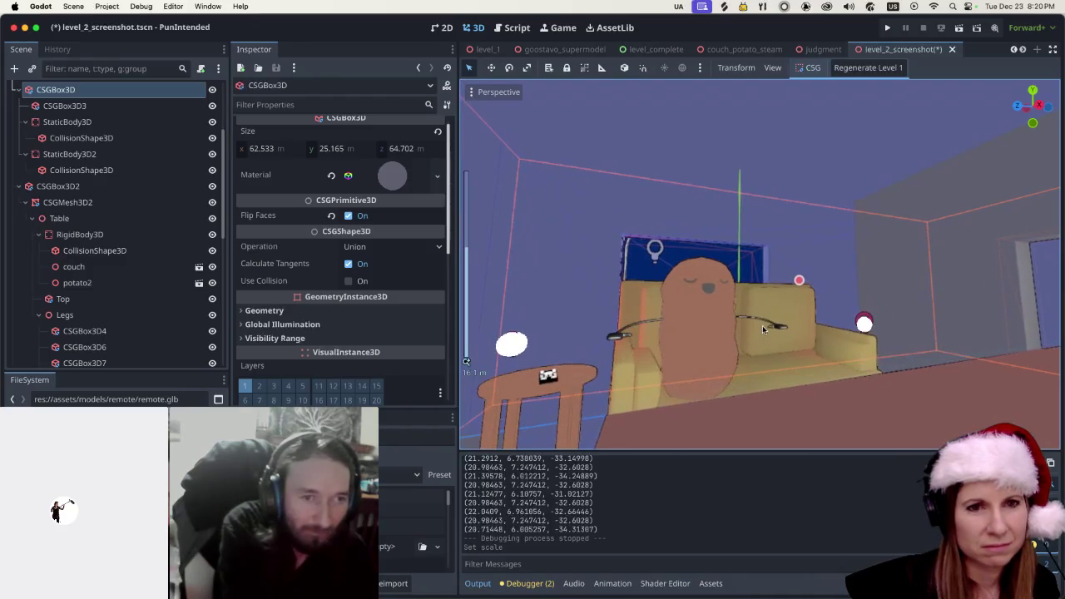
scroll(810, 274, up, 5)
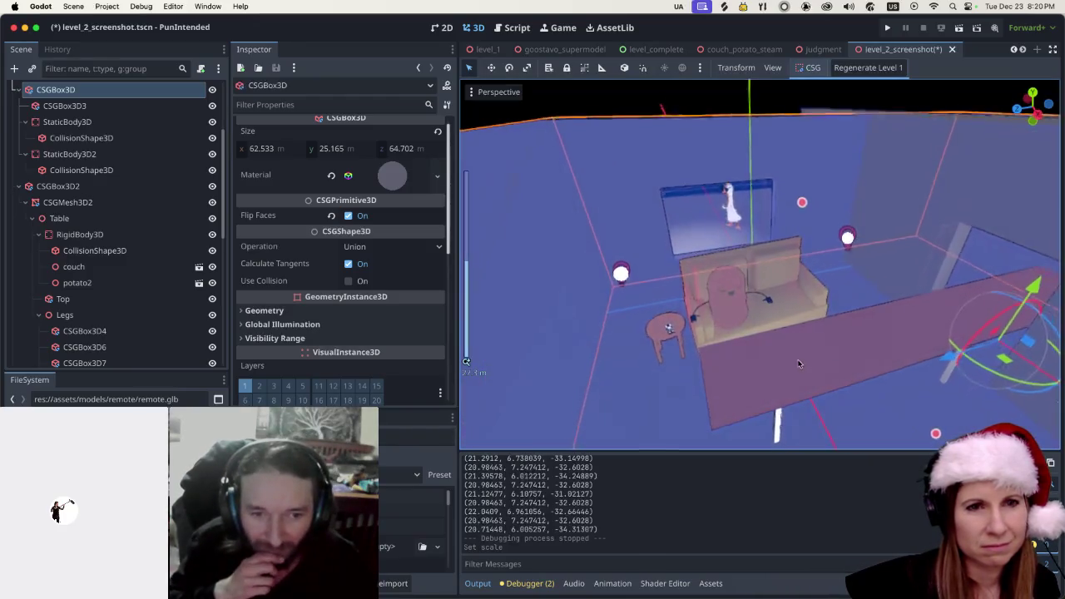
scroll(779, 316, right, 10)
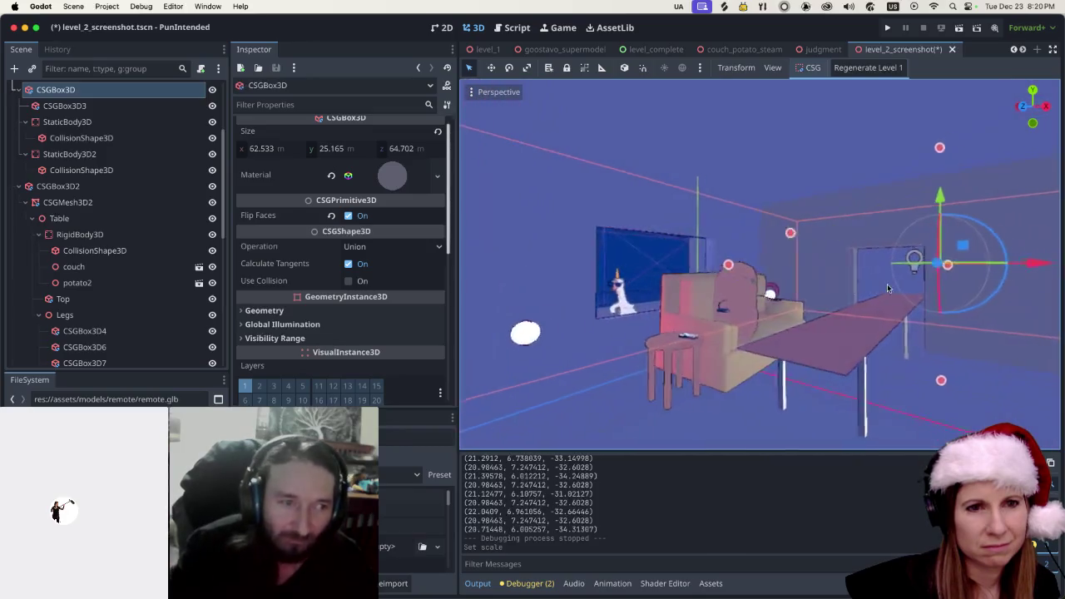
scroll(990, 286, right, 10)
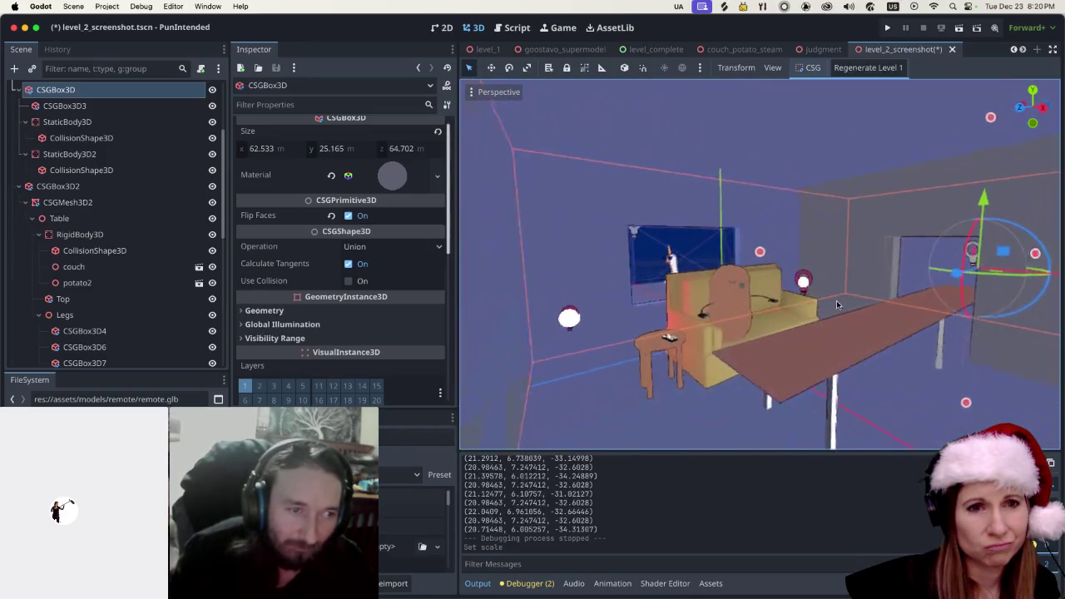
scroll(825, 307, up, 3)
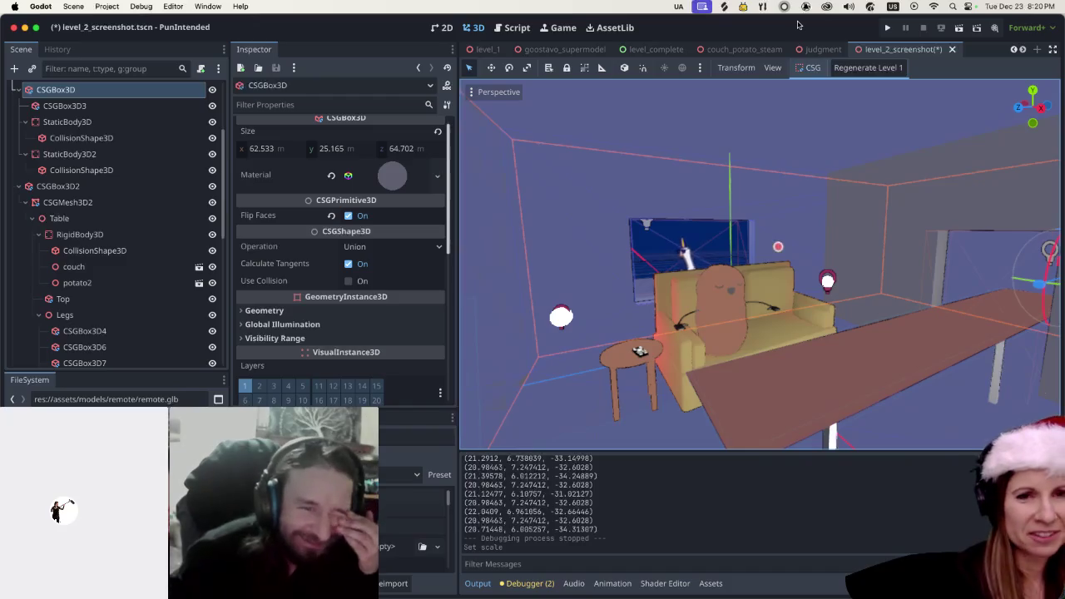
scroll(873, 287, left, 5)
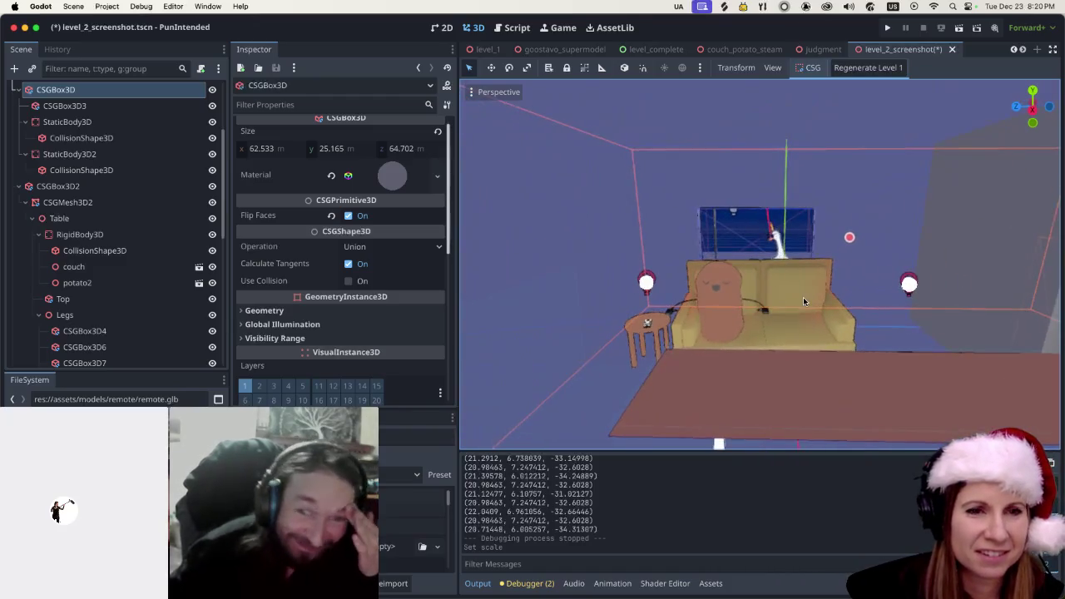
scroll(871, 290, right, 5)
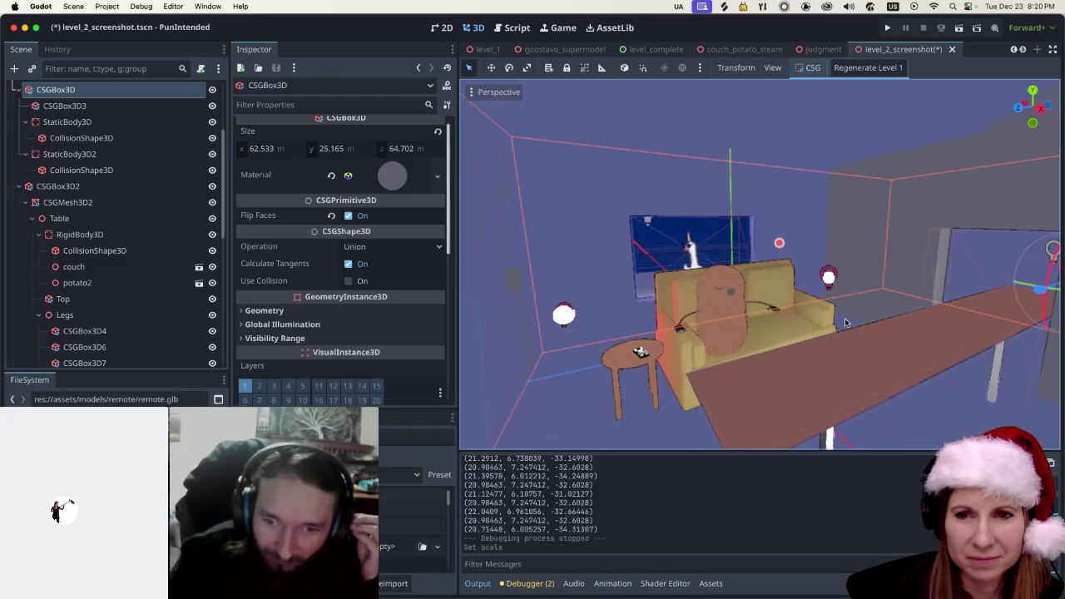
scroll(828, 347, up, 5)
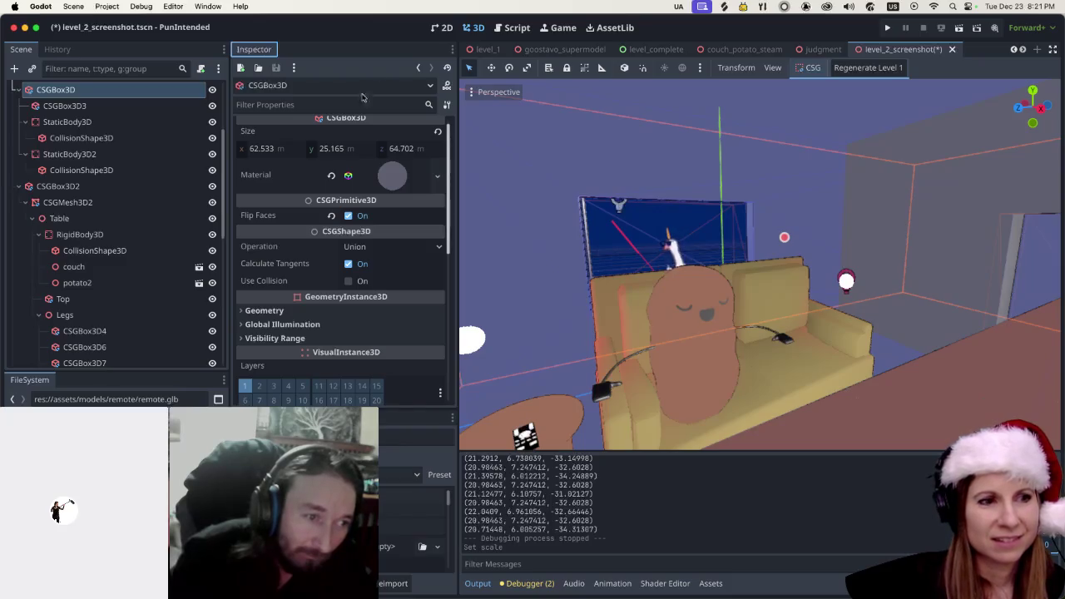
scroll(416, 352, down, 2)
scroll(416, 353, down, 5)
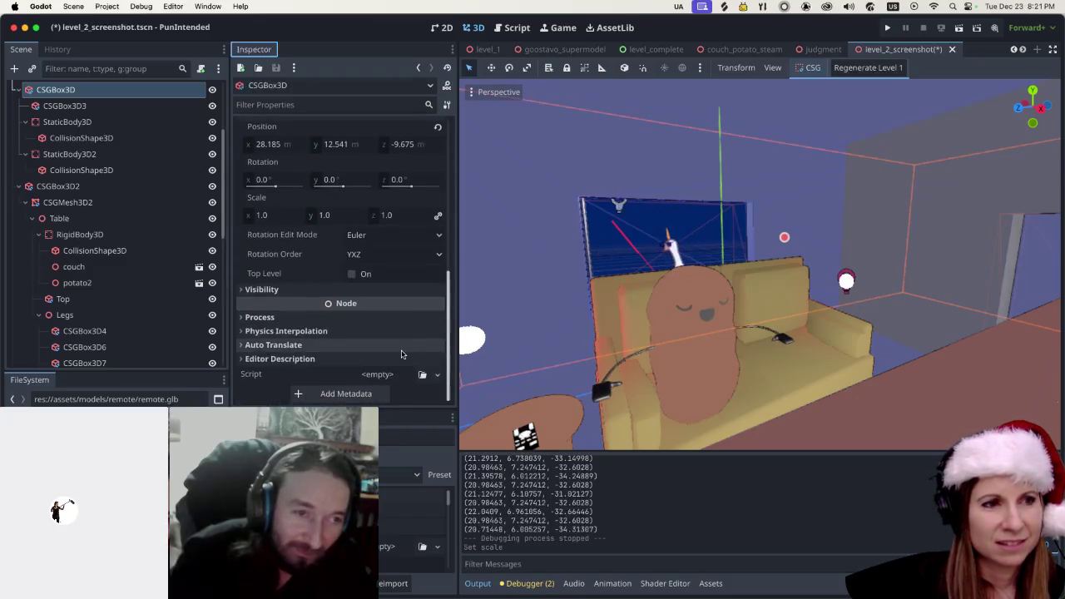
scroll(399, 352, up, 10)
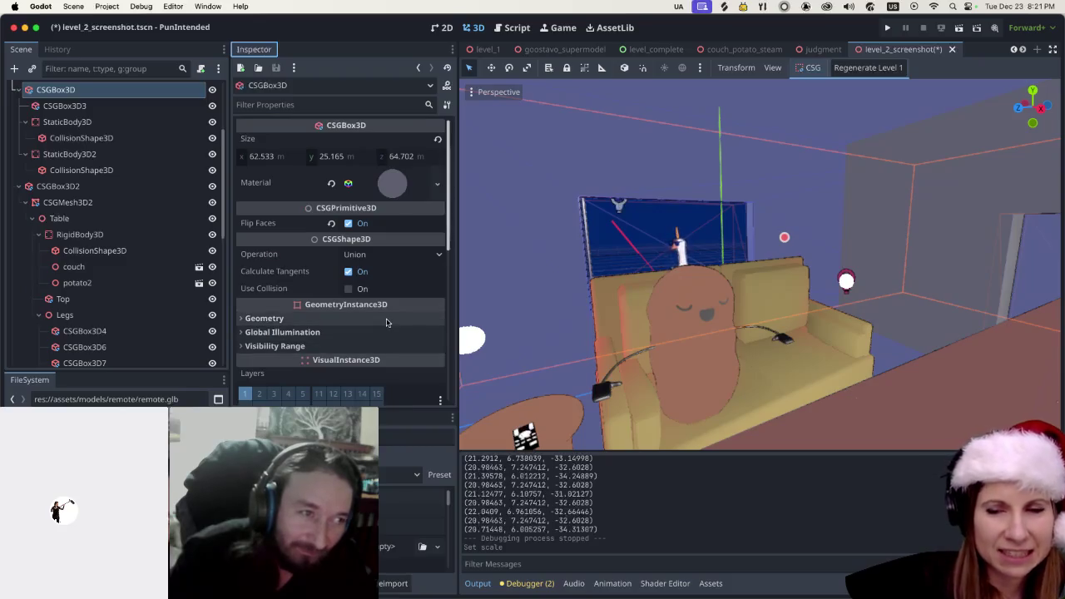